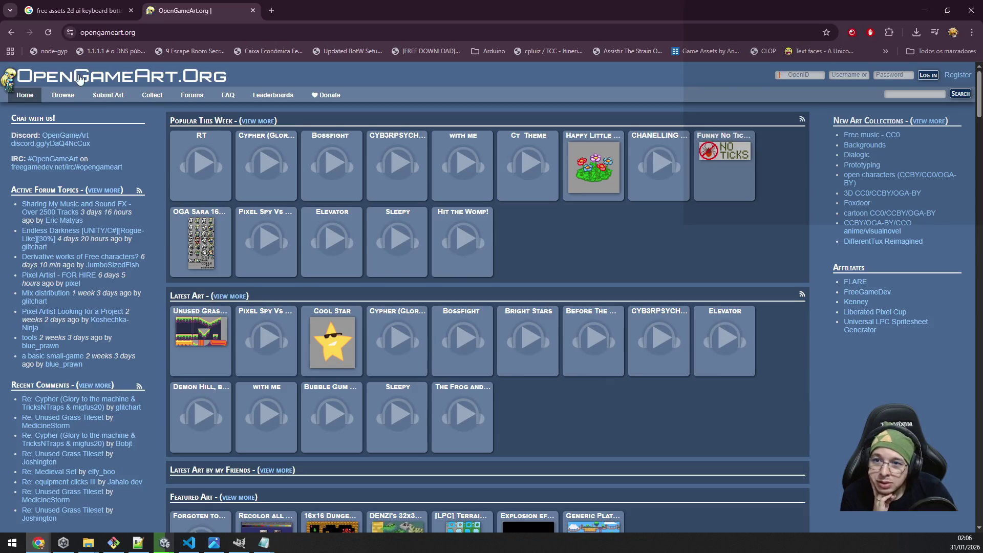
List OpenGameArt's Sound Effects browse results, 1699 entries sorted by favorites.
{"action": "mouse_move", "coordinate": [63, 95]}
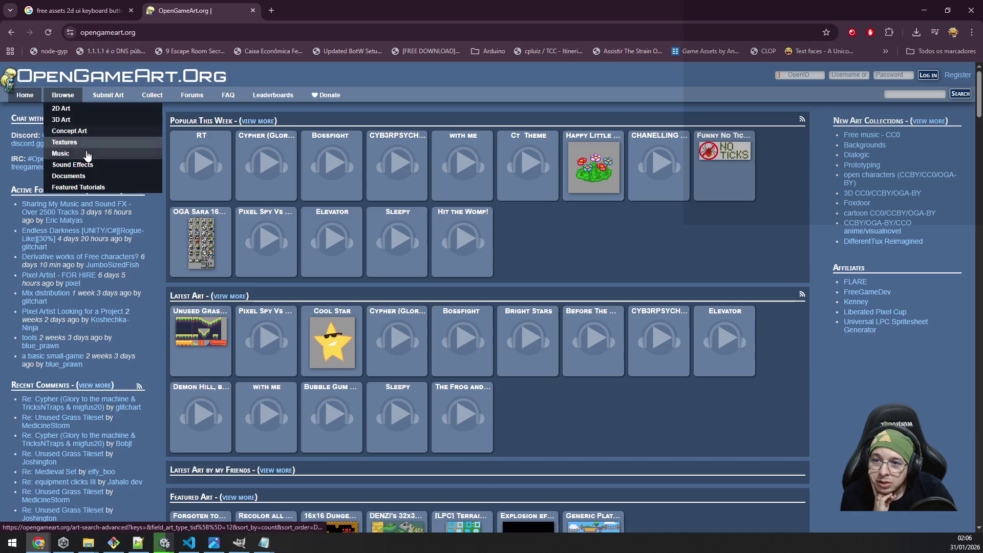
{"action": "left_click", "coordinate": [96, 166]}
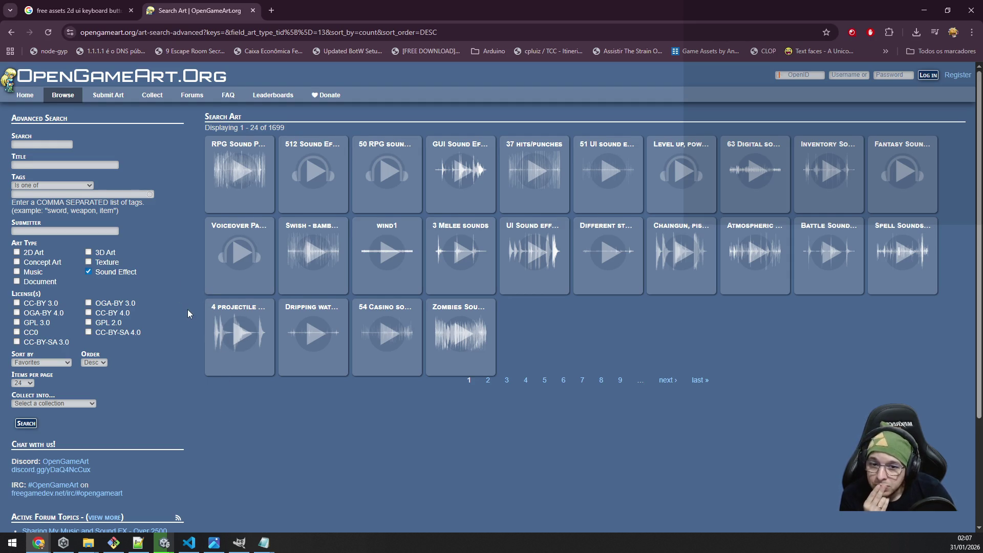
Filter the sound effects to CC0-licensed entries (880 matches), then switch back to Unity.
{"action": "scroll", "coordinate": [187, 314], "scroll_direction": "down", "scroll_amount": 2}
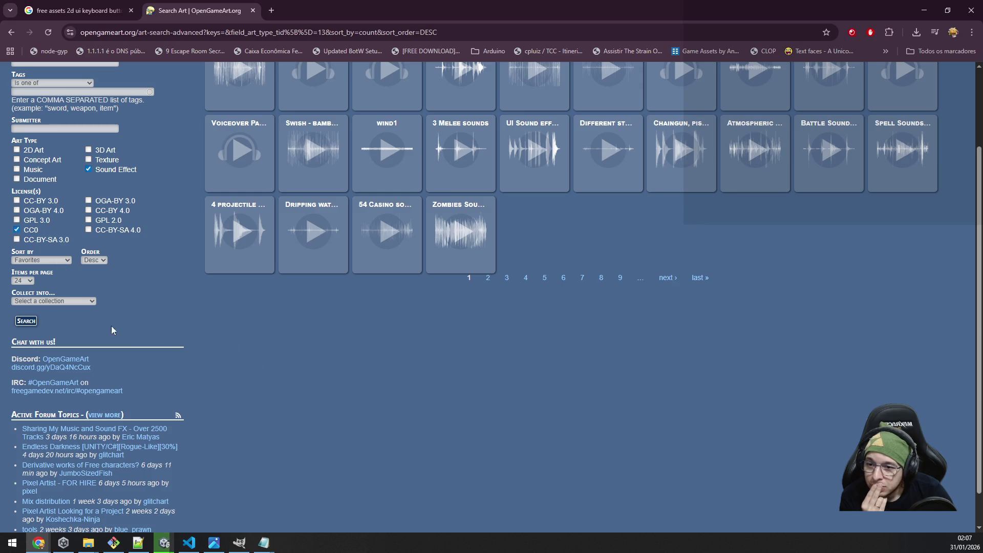
{"action": "left_click", "coordinate": [24, 321]}
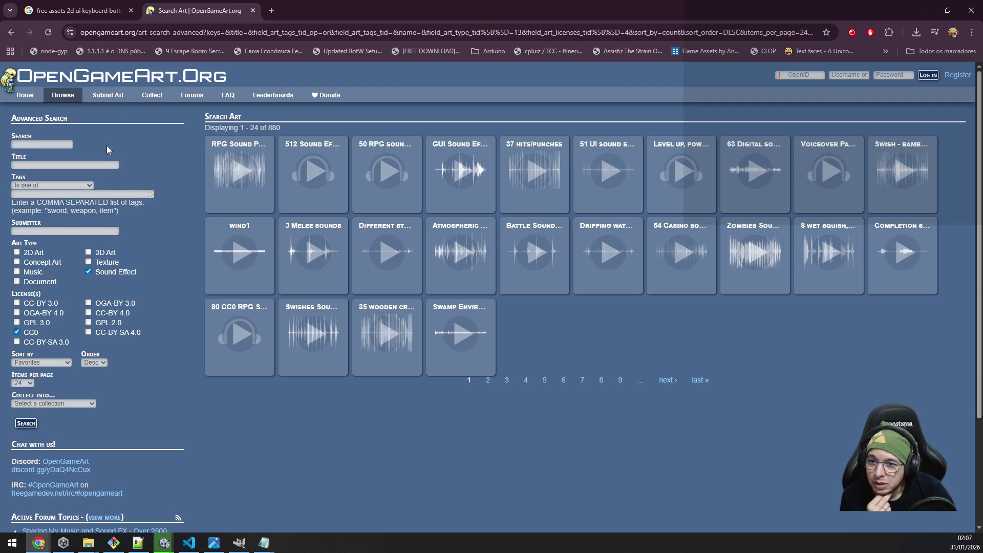
{"action": "mouse_move", "coordinate": [67, 95]}
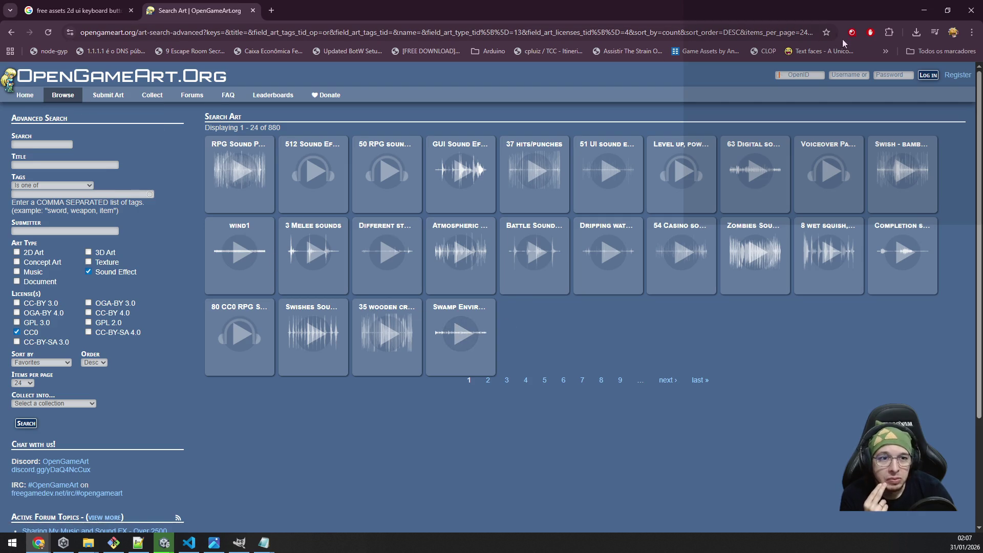
{"action": "left_click", "coordinate": [920, 10]}
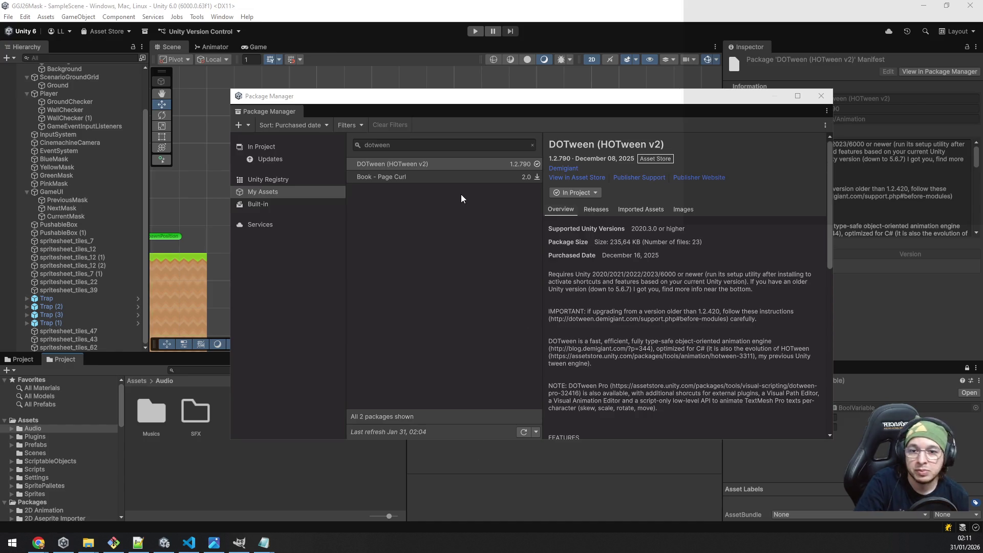
Close the Package Manager and open the DOTween Utility Panel from the setup notice.
{"action": "left_click", "coordinate": [821, 96]}
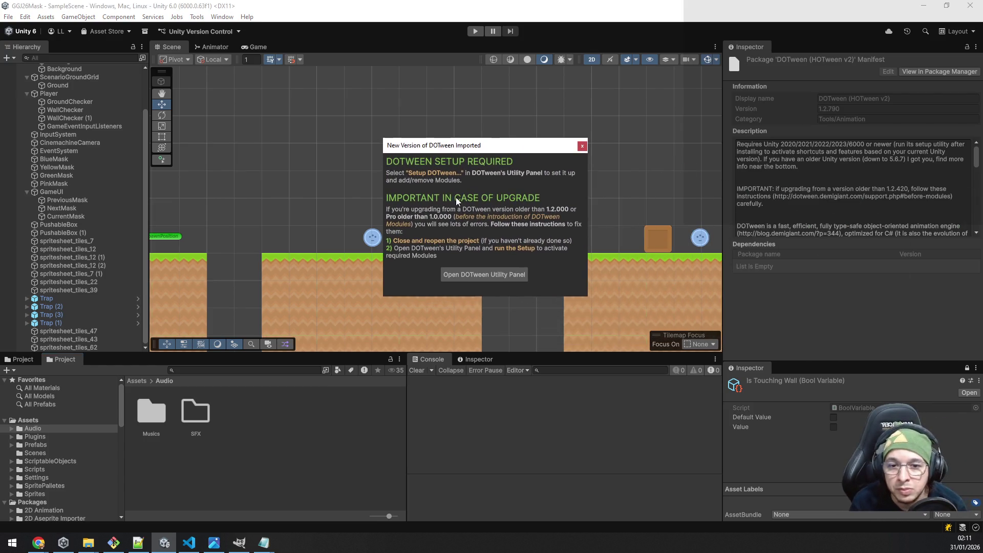
{"action": "left_click", "coordinate": [475, 274]}
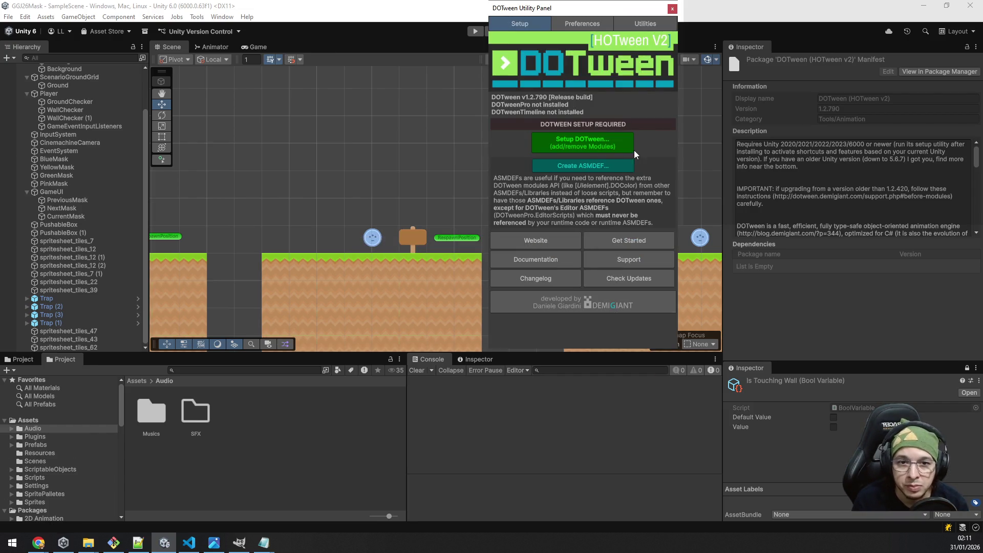
Run Setup DOTween to list modules with Audio, Physics, Physics2D, Sprites and UI ticked.
{"action": "left_click", "coordinate": [631, 138]}
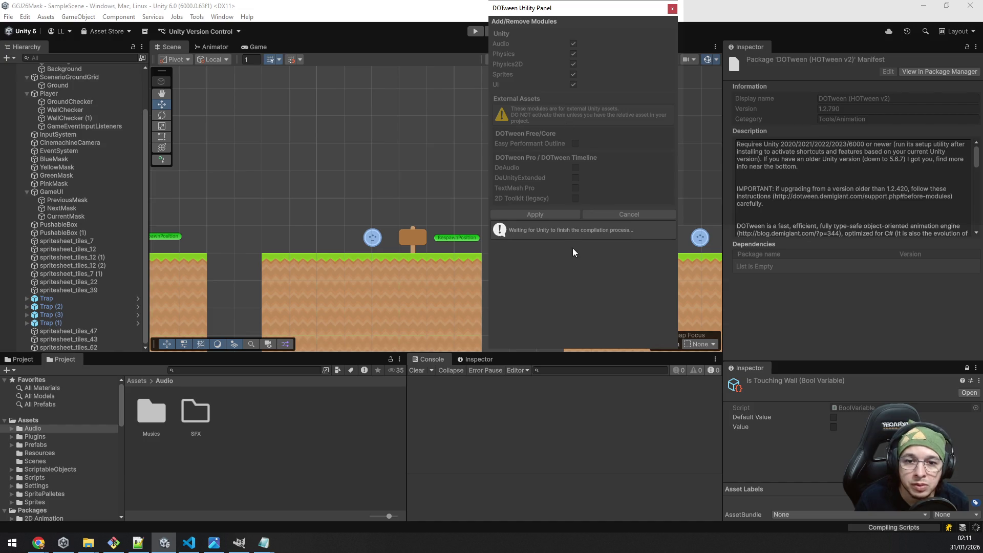
Drag the DOTween Utility Panel aside and select the Musics audio folder.
{"action": "mouse_move", "coordinate": [561, 8]}
{"action": "left_mouse_down"}
{"action": "mouse_move", "coordinate": [561, 72]}
{"action": "mouse_move", "coordinate": [499, 72]}
{"action": "left_mouse_up"}
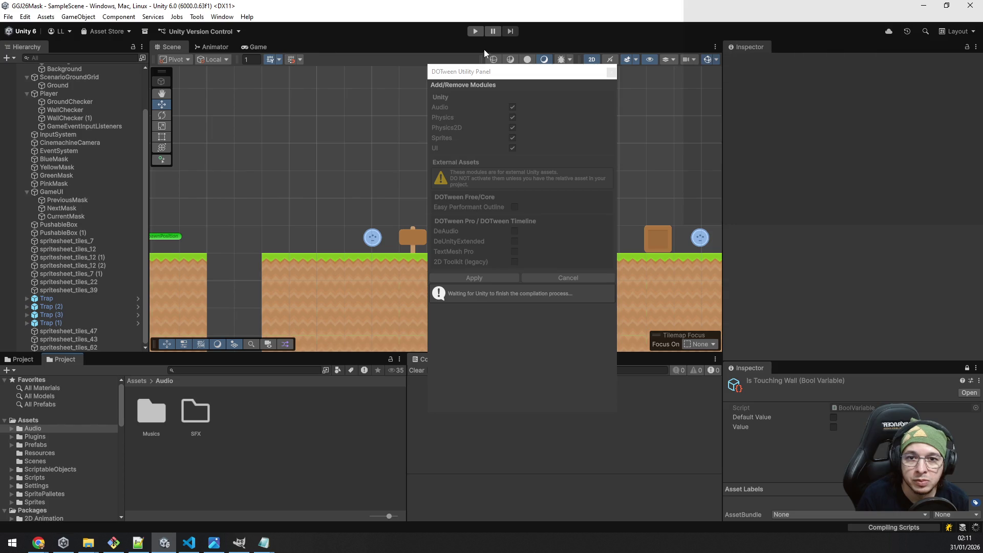
{"action": "mouse_move", "coordinate": [494, 74]}
{"action": "left_mouse_down"}
{"action": "mouse_move", "coordinate": [859, 169]}
{"action": "mouse_move", "coordinate": [308, 112]}
{"action": "mouse_move", "coordinate": [423, 67]}
{"action": "mouse_move", "coordinate": [467, 85]}
{"action": "mouse_move", "coordinate": [733, 101]}
{"action": "left_mouse_up"}
{"action": "left_click", "coordinate": [187, 414]}
{"action": "left_click", "coordinate": [151, 412]}
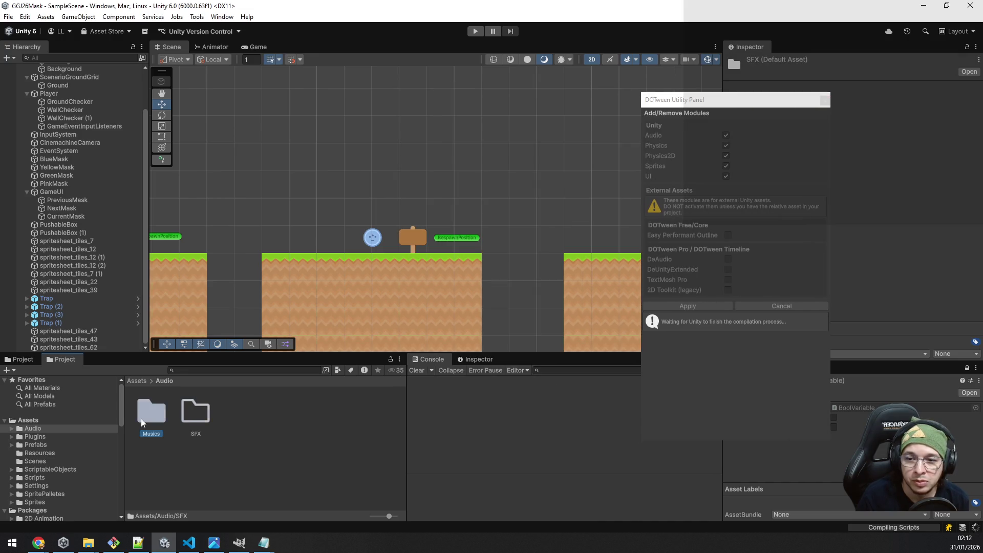
Move the DOTween panel back over the scene and close it.
{"action": "mouse_move", "coordinate": [698, 101]}
{"action": "left_mouse_down"}
{"action": "mouse_move", "coordinate": [355, 126]}
{"action": "mouse_move", "coordinate": [467, 102]}
{"action": "mouse_move", "coordinate": [486, 110]}
{"action": "left_mouse_up"}
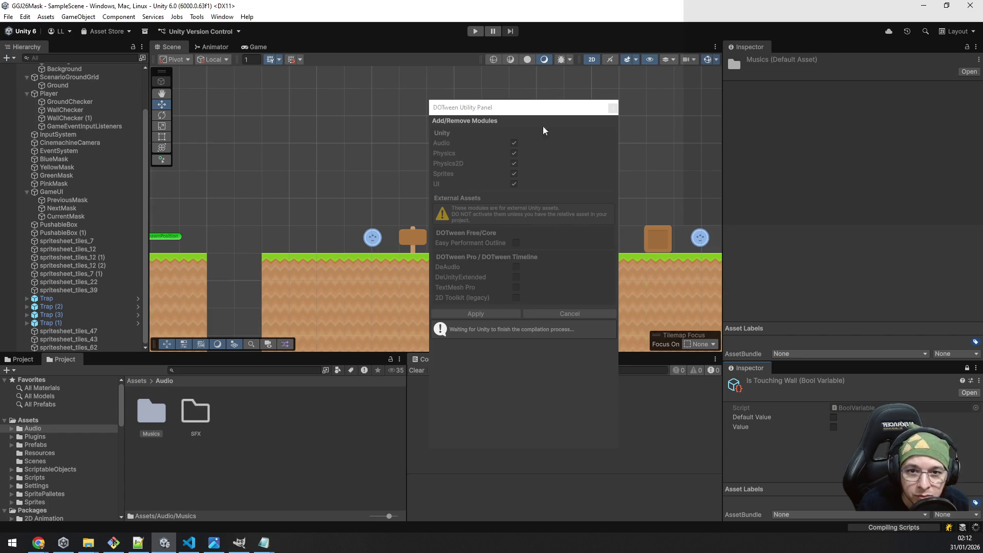
{"action": "left_click", "coordinate": [488, 105]}
{"action": "left_click", "coordinate": [612, 107]}
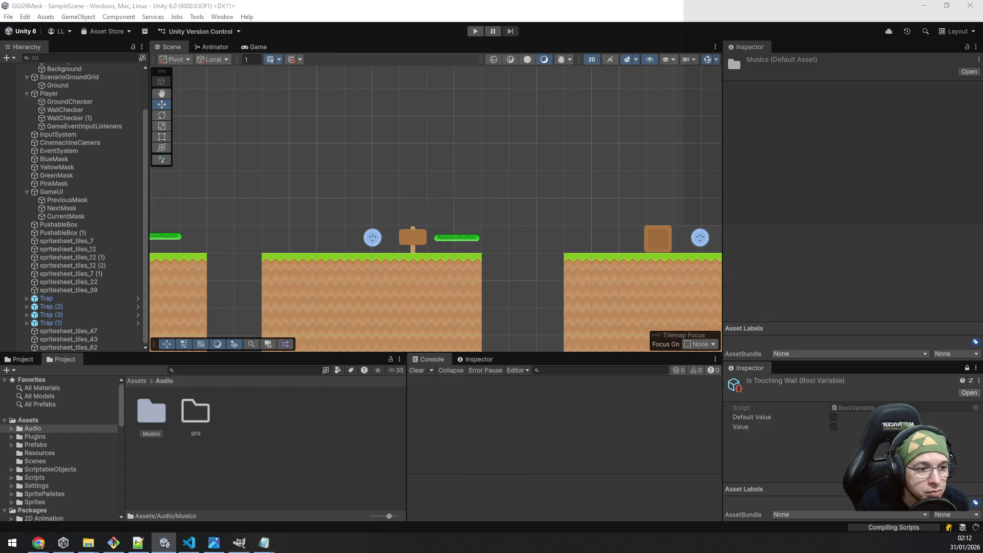
Select the NextMask UI object and shift the reopened DOTween panel aside.
{"action": "left_click", "coordinate": [57, 208]}
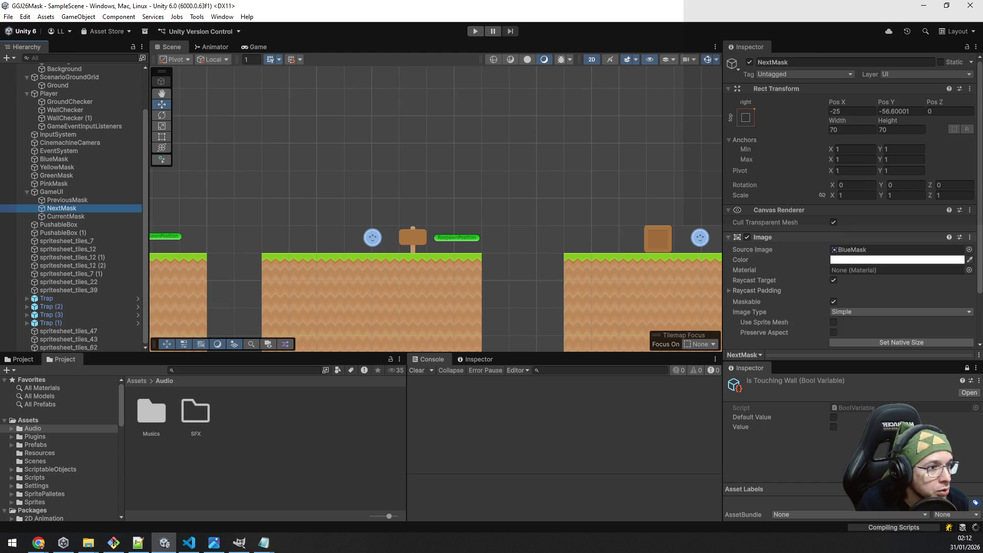
{"action": "mouse_move", "coordinate": [637, 82]}
{"action": "left_mouse_down"}
{"action": "mouse_move", "coordinate": [533, 96]}
{"action": "mouse_move", "coordinate": [615, 81]}
{"action": "left_mouse_up"}
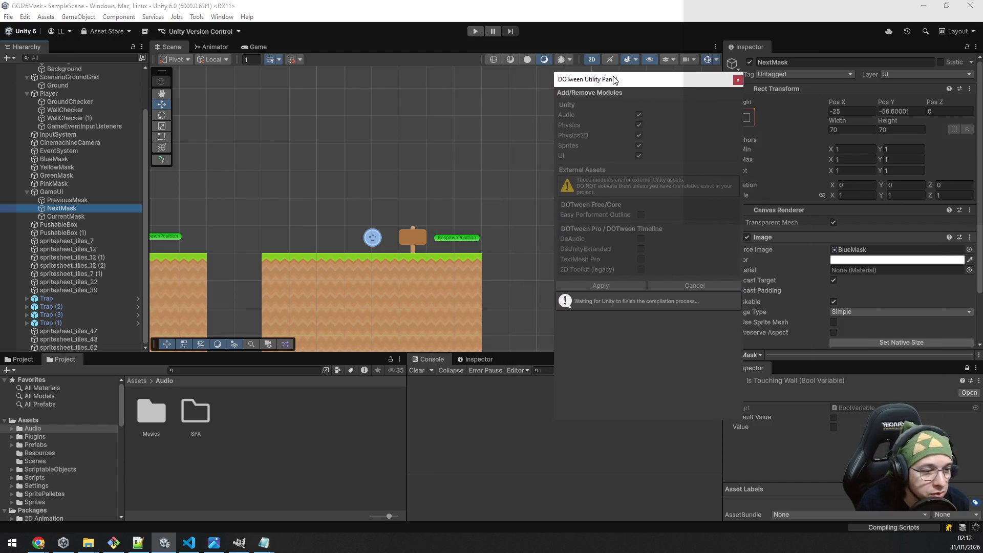
{"action": "left_click", "coordinate": [220, 17]}
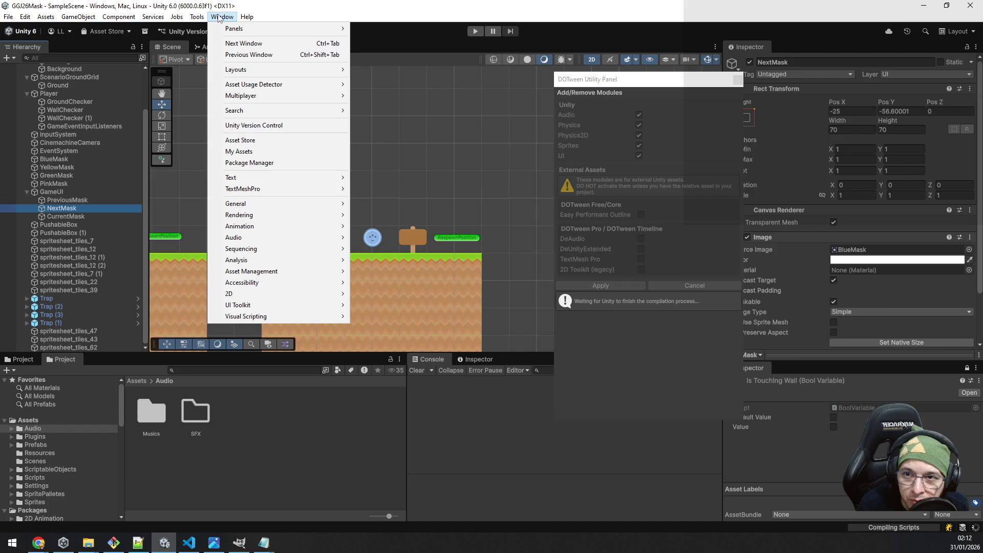
Reopen the DOTween Utility Panel from the Tools > Demigiant menu.
{"action": "left_click", "coordinate": [219, 18]}
{"action": "left_click", "coordinate": [197, 17]}
{"action": "mouse_move", "coordinate": [196, 29]}
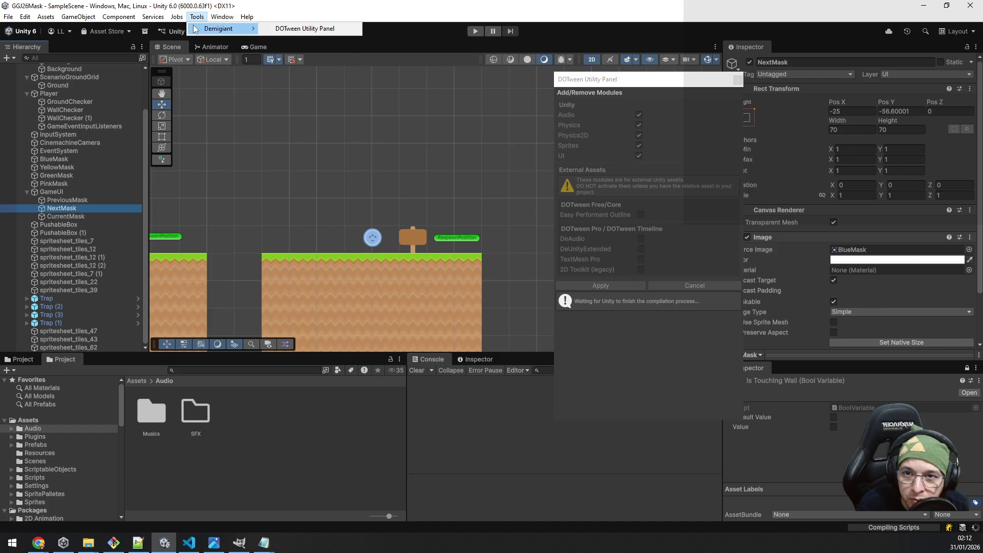
{"action": "left_click", "coordinate": [281, 29]}
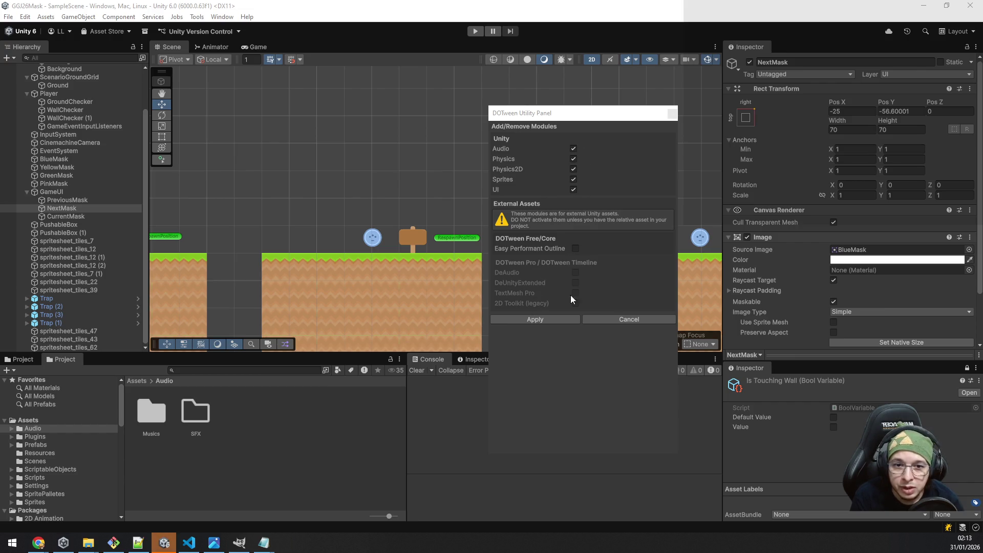
Apply the selected DOTween modules, check the Preferences tab, then close the panel.
{"action": "left_click", "coordinate": [554, 319]}
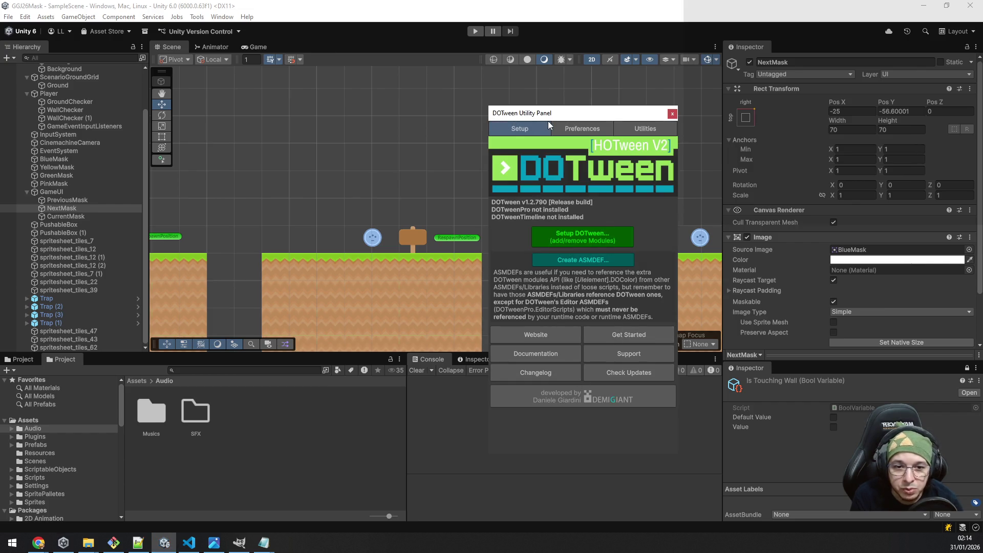
{"action": "left_click", "coordinate": [586, 128]}
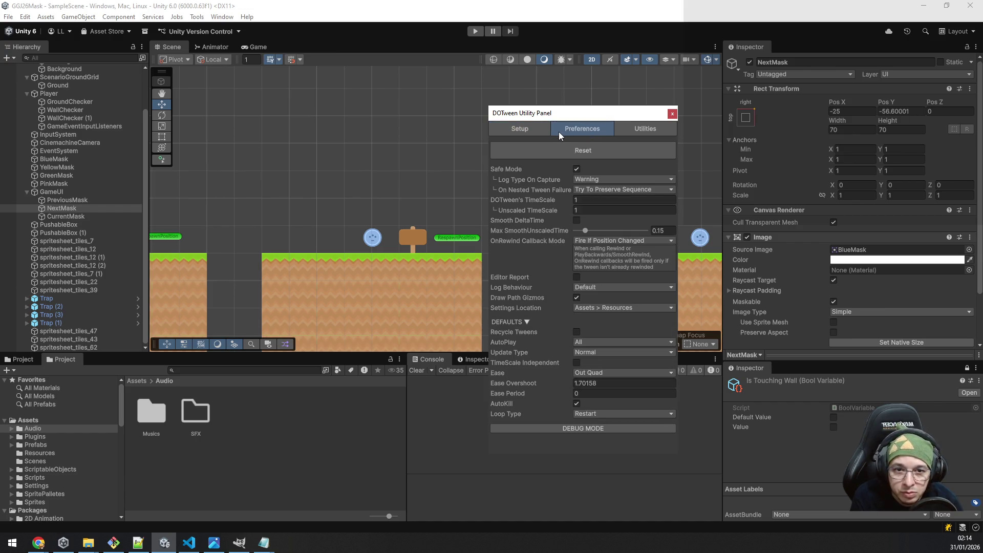
{"action": "left_click", "coordinate": [533, 131]}
{"action": "left_click", "coordinate": [673, 113]}
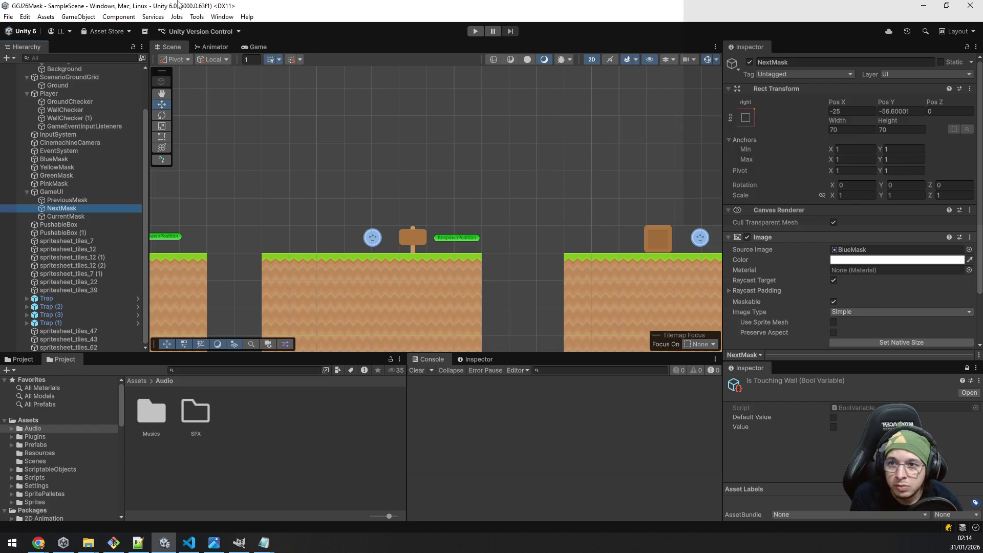
Enable Use Multithreading and Use Consistency Sorting in Project Settings > Physics 2D.
{"action": "left_click", "coordinate": [25, 17]}
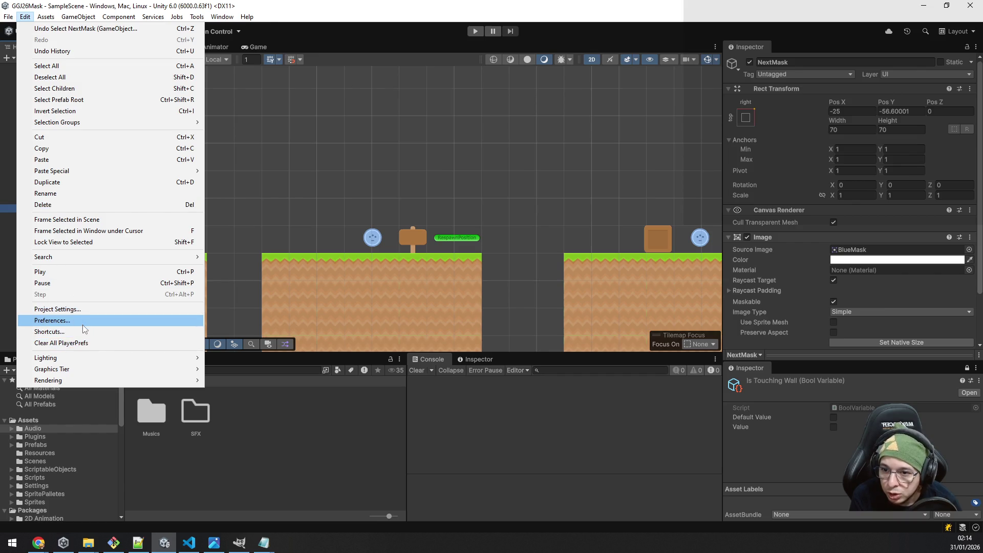
{"action": "left_click", "coordinate": [81, 310]}
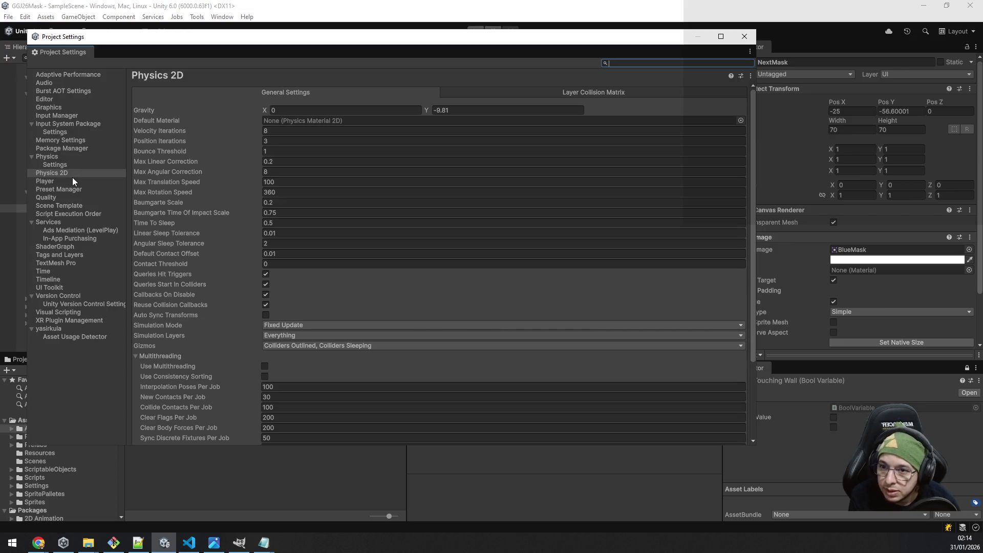
{"action": "left_click", "coordinate": [266, 367]}
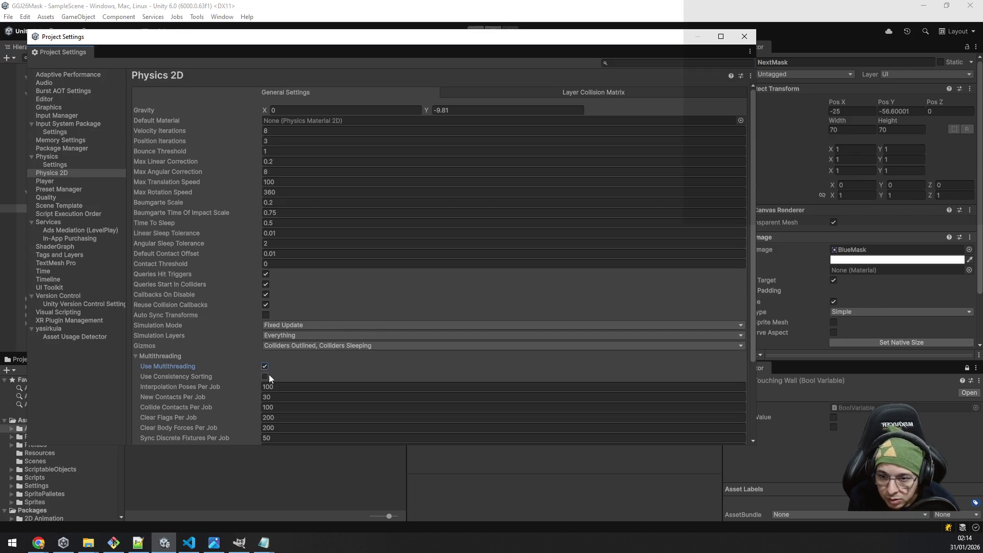
{"action": "left_click", "coordinate": [265, 376]}
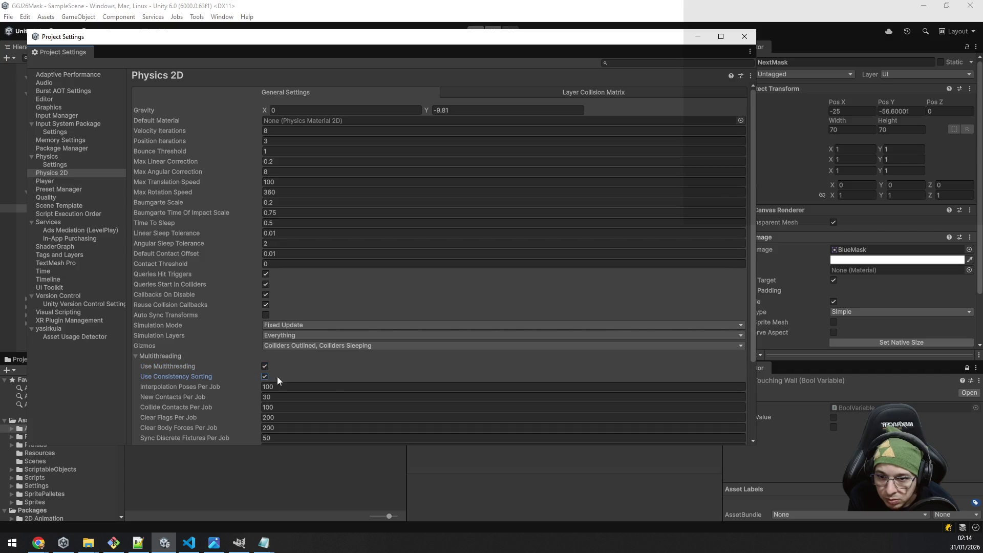
{"action": "scroll", "coordinate": [277, 376], "scroll_direction": "down", "scroll_amount": 5}
{"action": "scroll", "coordinate": [604, 268], "scroll_direction": "up", "scroll_amount": 5}
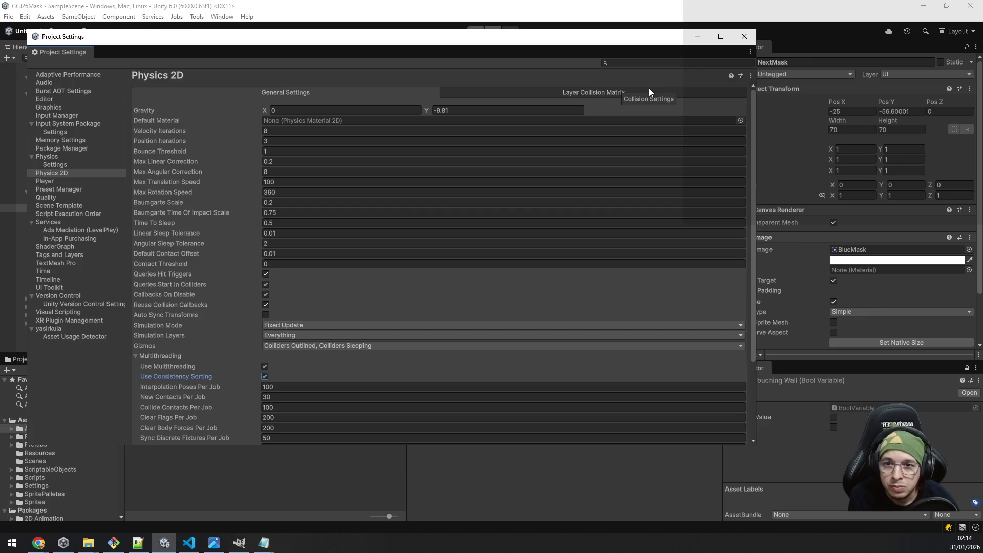
{"action": "left_click", "coordinate": [288, 255]}
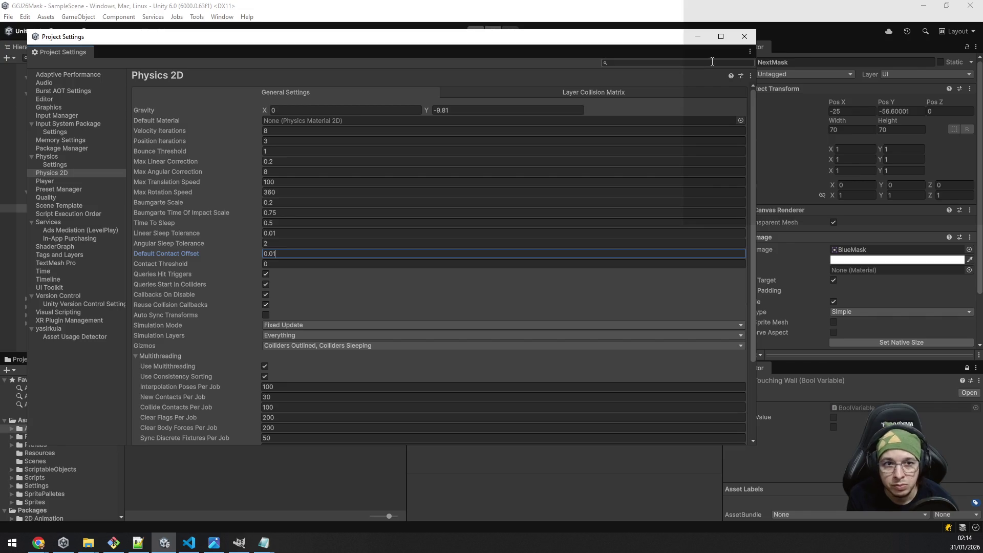
{"action": "left_click", "coordinate": [745, 36]}
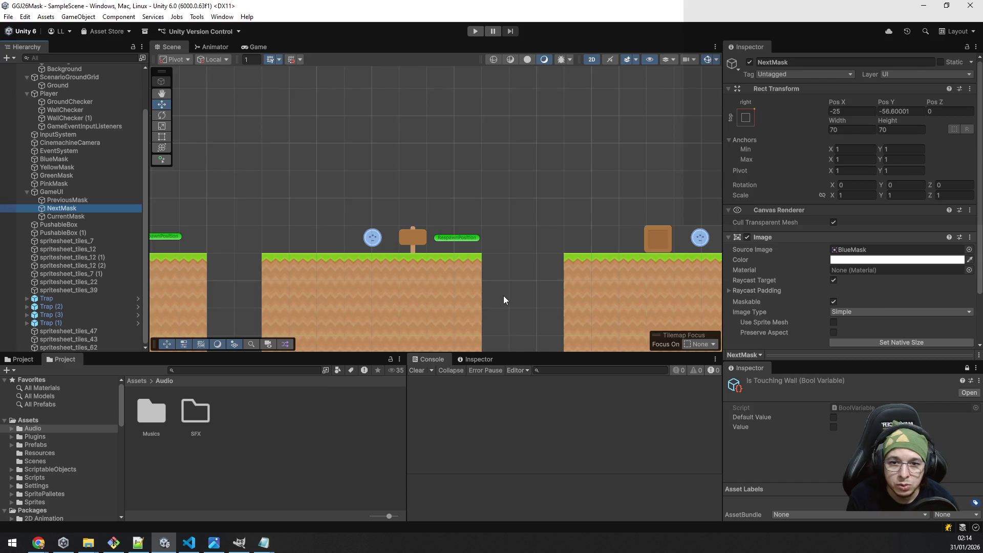
Pan the Scene view, then bring Chrome's OpenGameArt CC0 sound-effect results to the front.
{"action": "scroll", "coordinate": [503, 296], "scroll_direction": "down", "scroll_amount": 5}
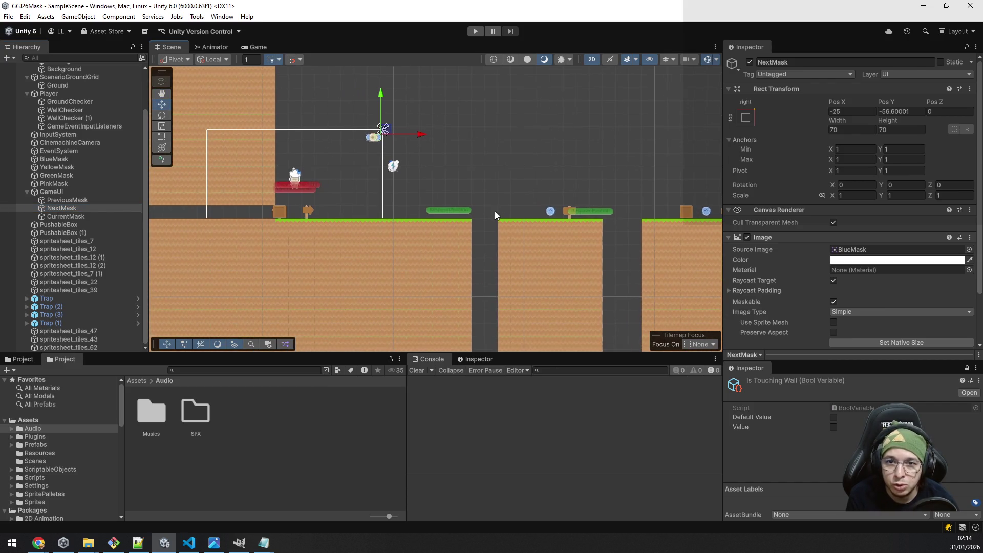
{"action": "left_click_drag", "start_coordinate": [495, 211], "coordinate": [544, 326]}
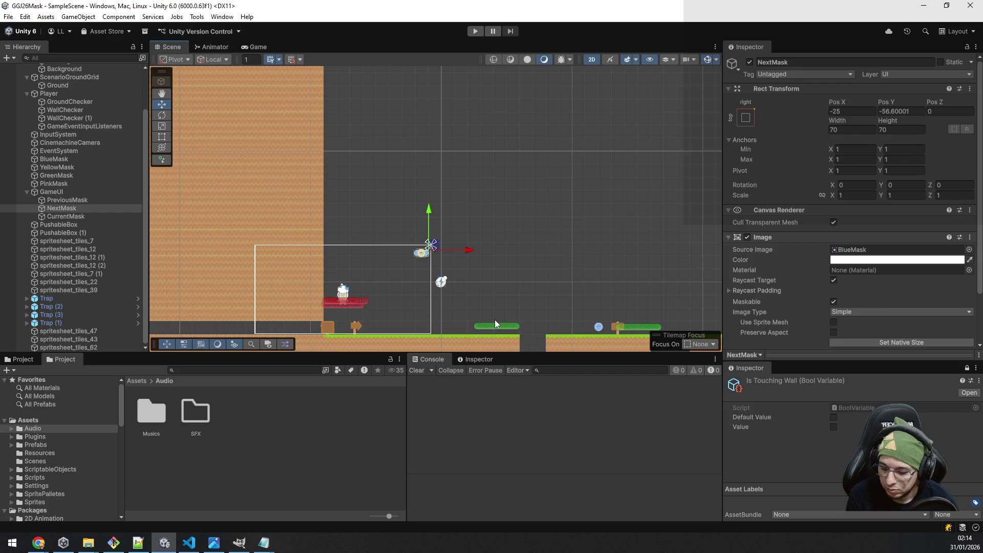
{"action": "mouse_move", "coordinate": [664, 290]}
{"action": "left_mouse_down"}
{"action": "mouse_move", "coordinate": [640, 249]}
{"action": "mouse_move", "coordinate": [423, 141]}
{"action": "mouse_move", "coordinate": [377, 148]}
{"action": "left_mouse_up"}
{"action": "mouse_move", "coordinate": [39, 543]}
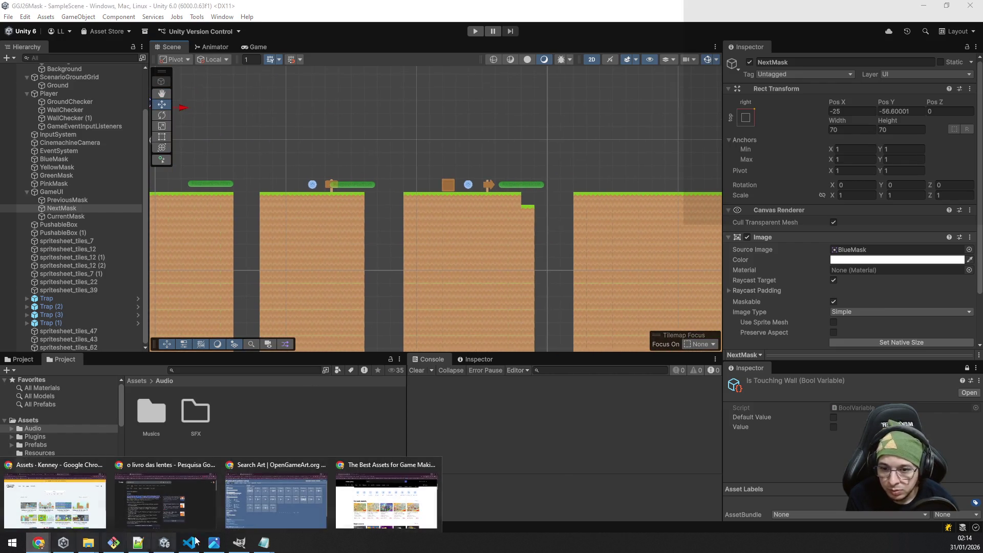
{"action": "left_click", "coordinate": [419, 495]}
{"action": "scroll", "coordinate": [353, 358], "scroll_direction": "down", "scroll_amount": 3}
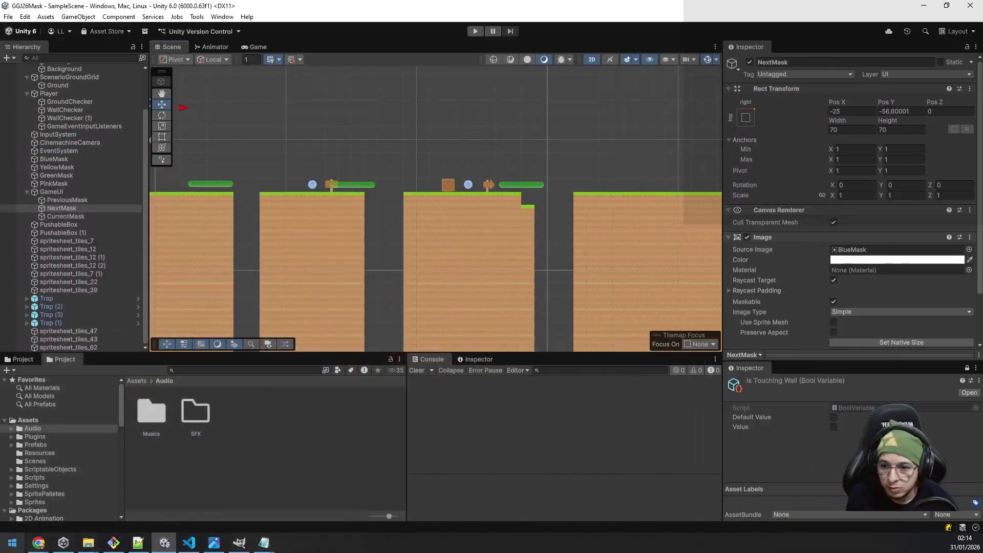
{"action": "left_click", "coordinate": [38, 543]}
{"action": "mouse_move", "coordinate": [38, 543]}
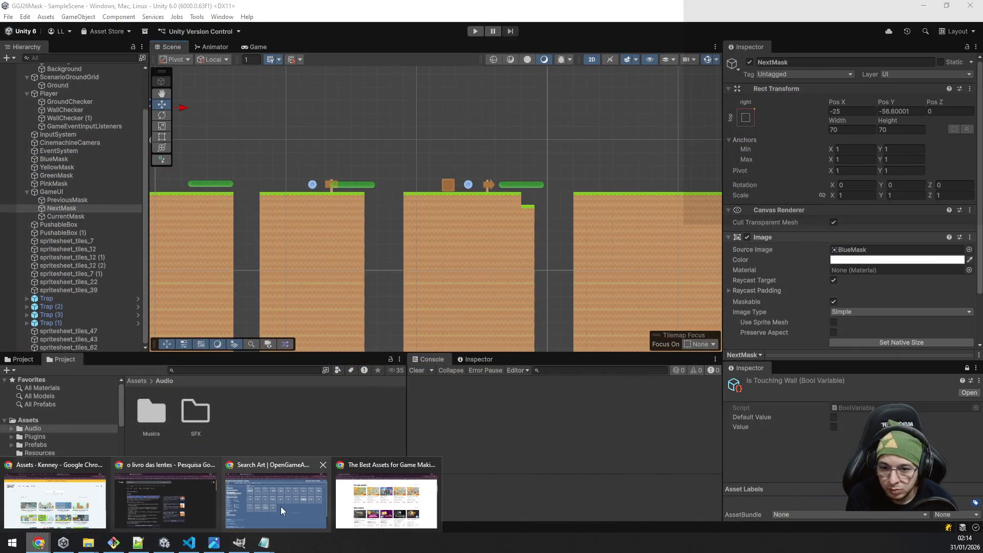
{"action": "left_click", "coordinate": [284, 506]}
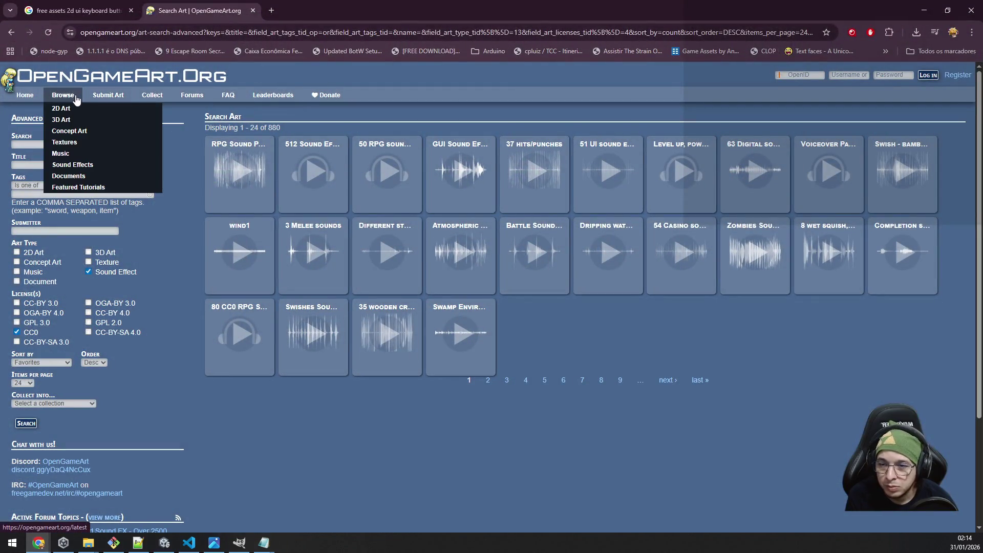
Filter the search to 2D Art and open the RPG GUI construction kit in a new tab.
{"action": "left_click", "coordinate": [72, 110]}
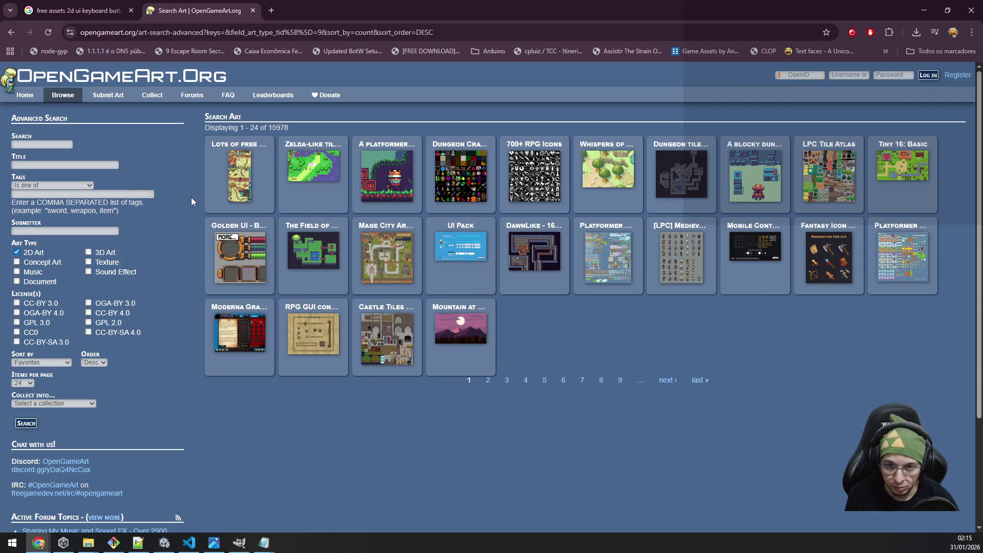
{"action": "middle_click", "coordinate": [312, 347]}
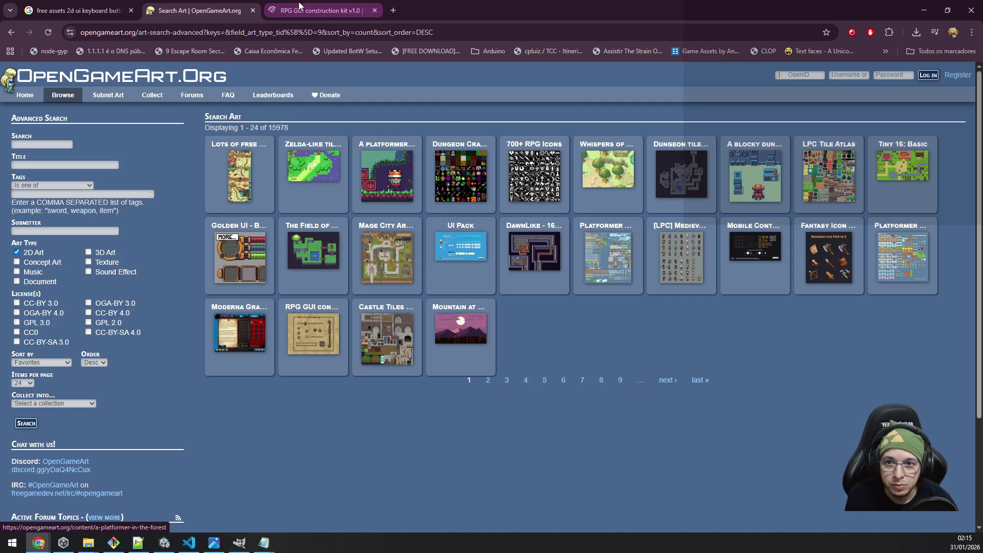
{"action": "left_click", "coordinate": [300, 8]}
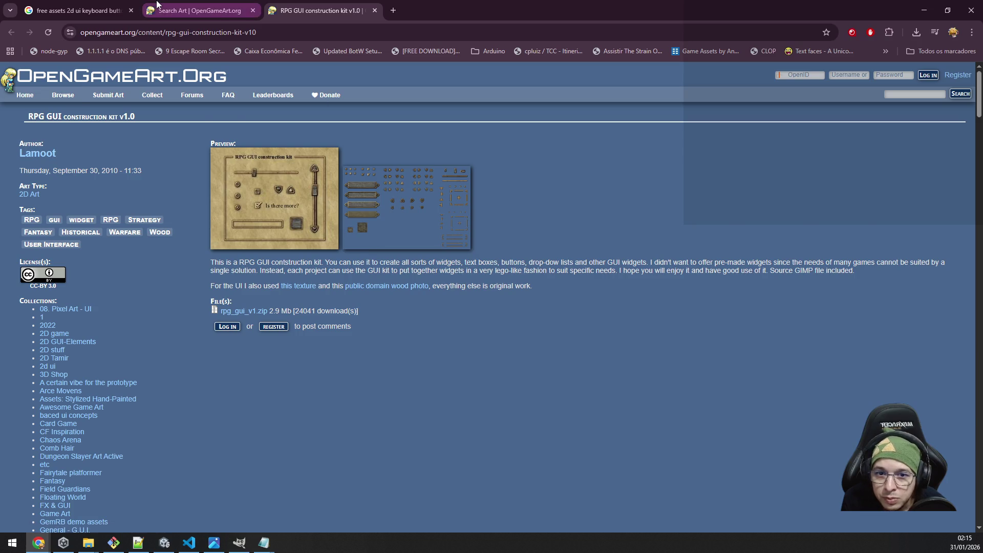
{"action": "left_click", "coordinate": [195, 10]}
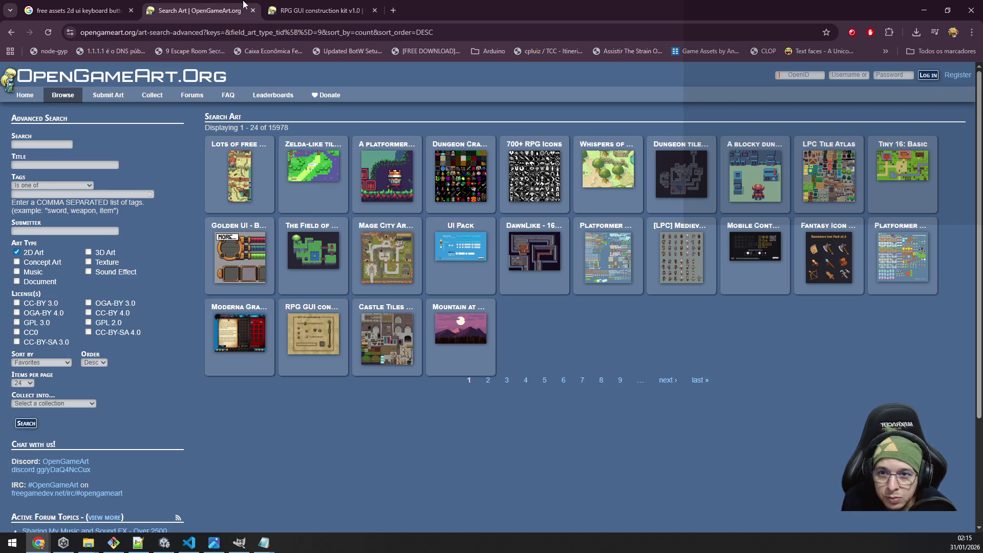
{"action": "left_click", "coordinate": [315, 10]}
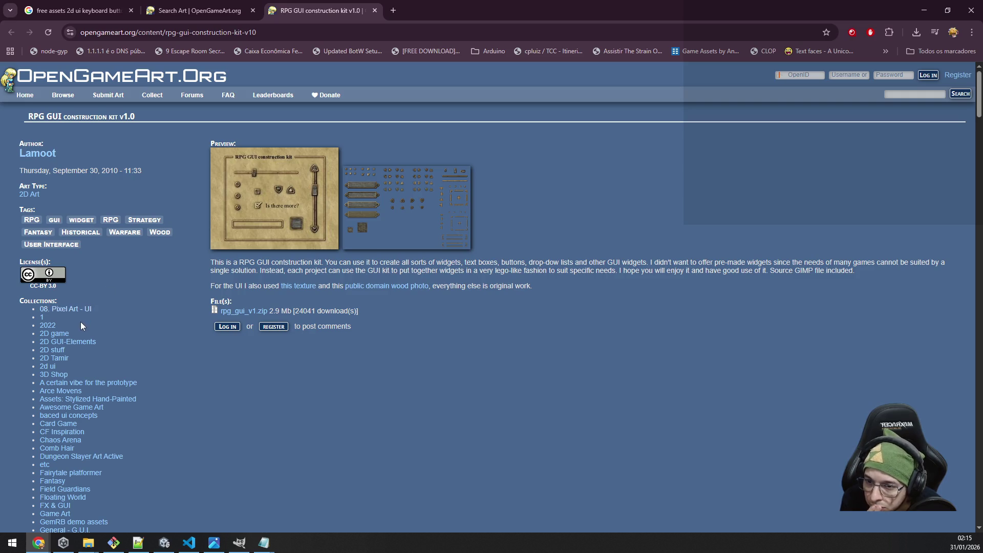
Open the GUI's and UI Elements collections in new tabs, keeping only UI Elements.
{"action": "scroll", "coordinate": [81, 348], "scroll_direction": "down", "scroll_amount": 3}
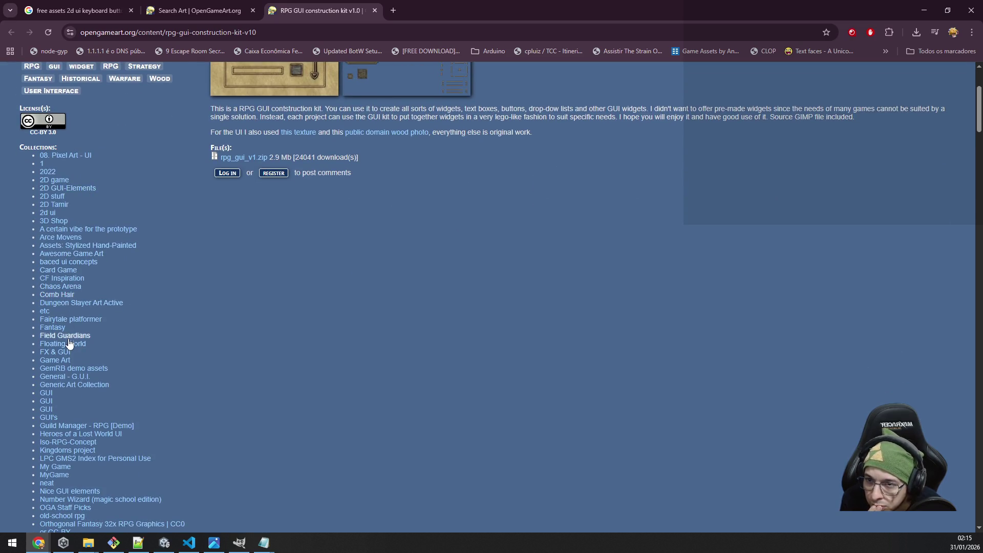
{"action": "scroll", "coordinate": [69, 341], "scroll_direction": "down", "scroll_amount": 4}
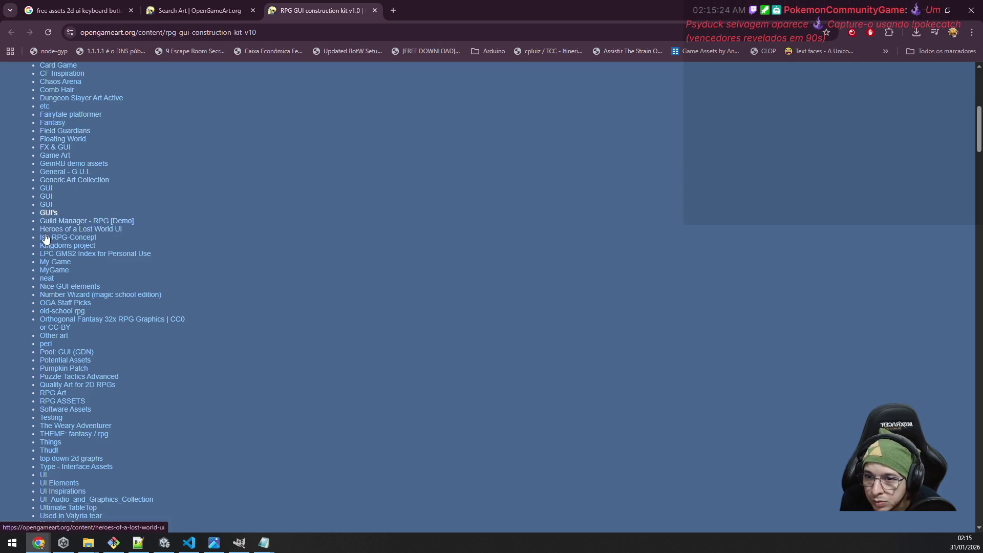
{"action": "middle_click", "coordinate": [47, 213]}
{"action": "scroll", "coordinate": [100, 297], "scroll_direction": "down", "scroll_amount": 1}
{"action": "scroll", "coordinate": [100, 300], "scroll_direction": "down", "scroll_amount": 2}
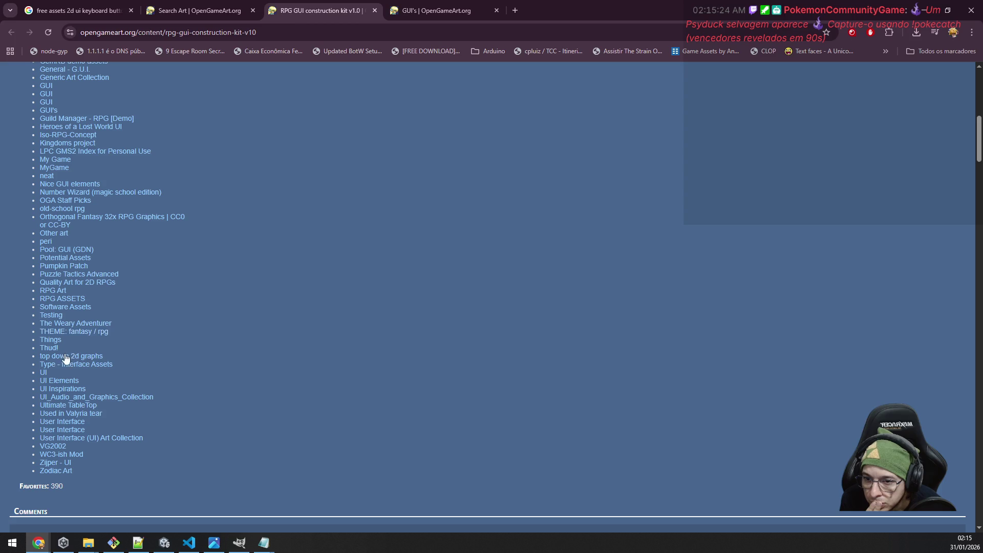
{"action": "middle_click", "coordinate": [68, 383]}
{"action": "left_click", "coordinate": [445, 10]}
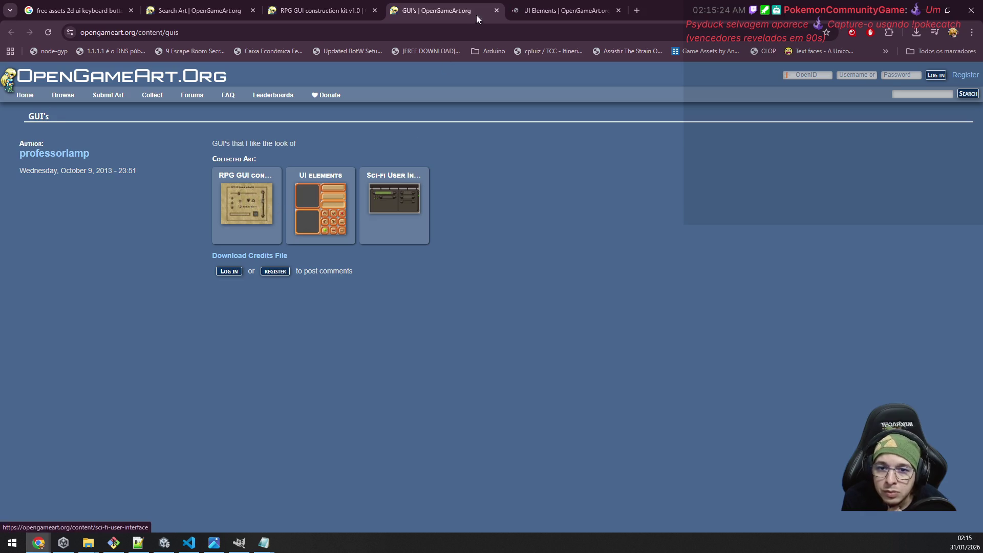
{"action": "left_click", "coordinate": [563, 10]}
{"action": "left_click", "coordinate": [469, 6]}
{"action": "middle_click", "coordinate": [469, 4]}
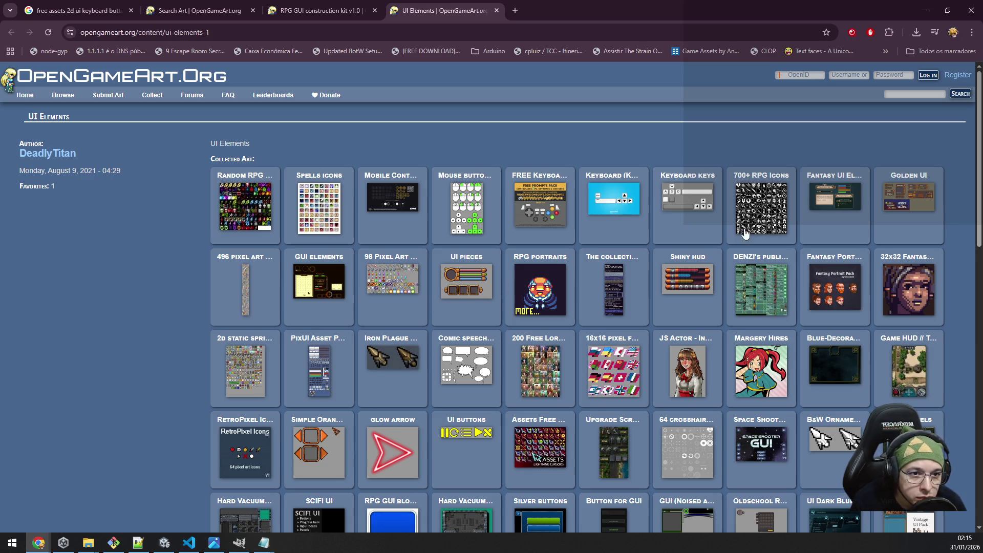
Open Fantasy UI Elements, Comic speech balloons and Caveman styled GUI in tabs, then view Fantasy UI Elements.
{"action": "middle_click", "coordinate": [839, 204]}
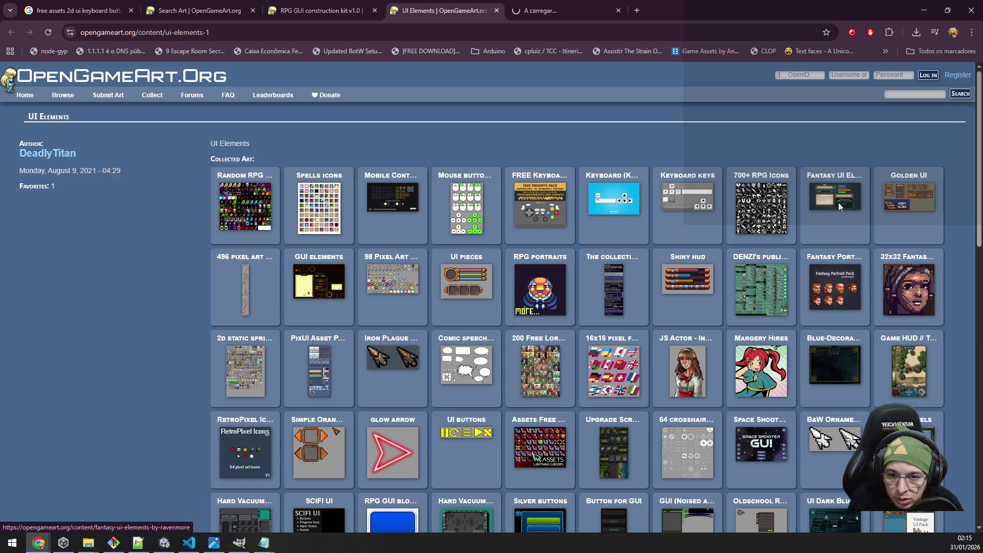
{"action": "middle_click", "coordinate": [474, 365]}
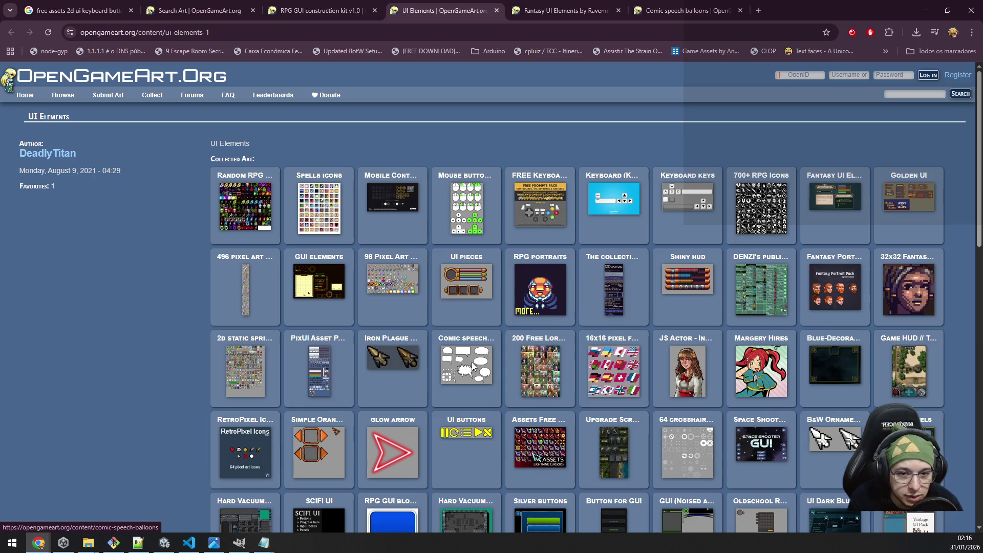
{"action": "scroll", "coordinate": [474, 365], "scroll_direction": "down", "scroll_amount": 2}
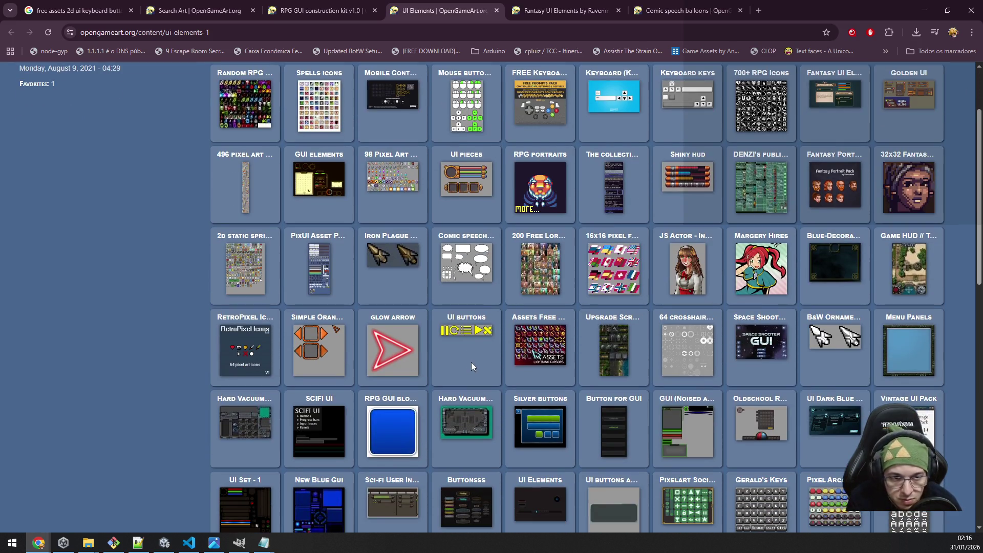
{"action": "scroll", "coordinate": [471, 361], "scroll_direction": "down", "scroll_amount": 4}
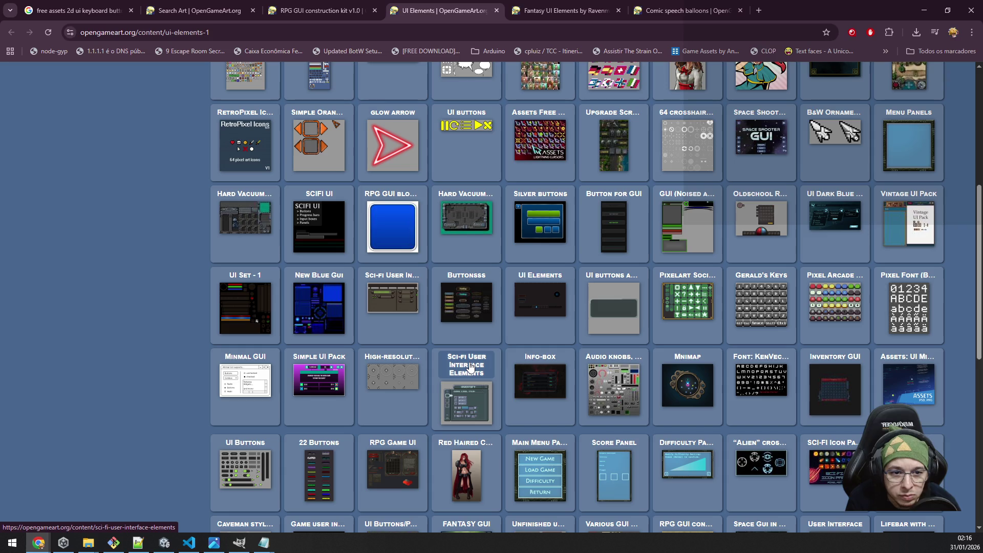
{"action": "scroll", "coordinate": [469, 366], "scroll_direction": "down", "scroll_amount": 3}
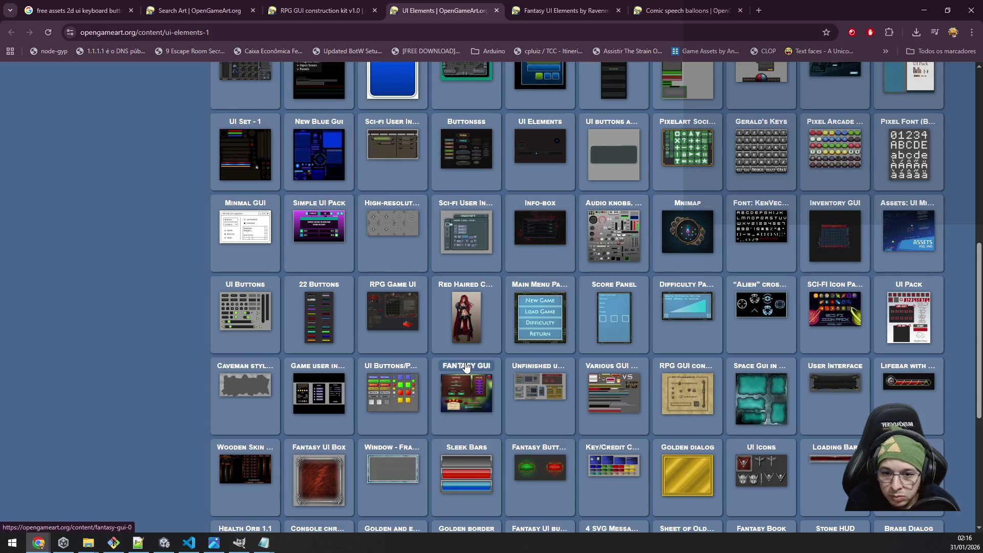
{"action": "middle_click", "coordinate": [251, 392]}
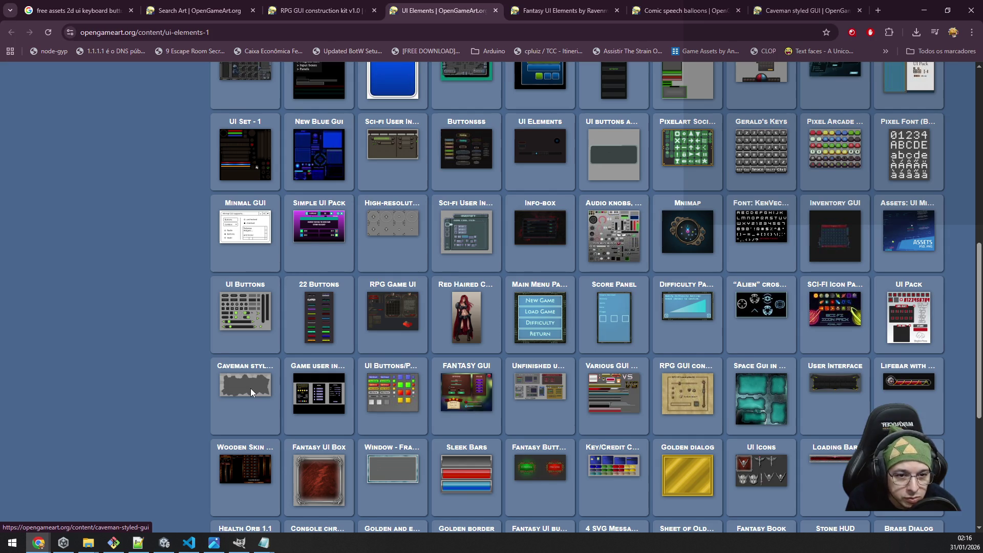
{"action": "scroll", "coordinate": [251, 393], "scroll_direction": "down", "scroll_amount": 3}
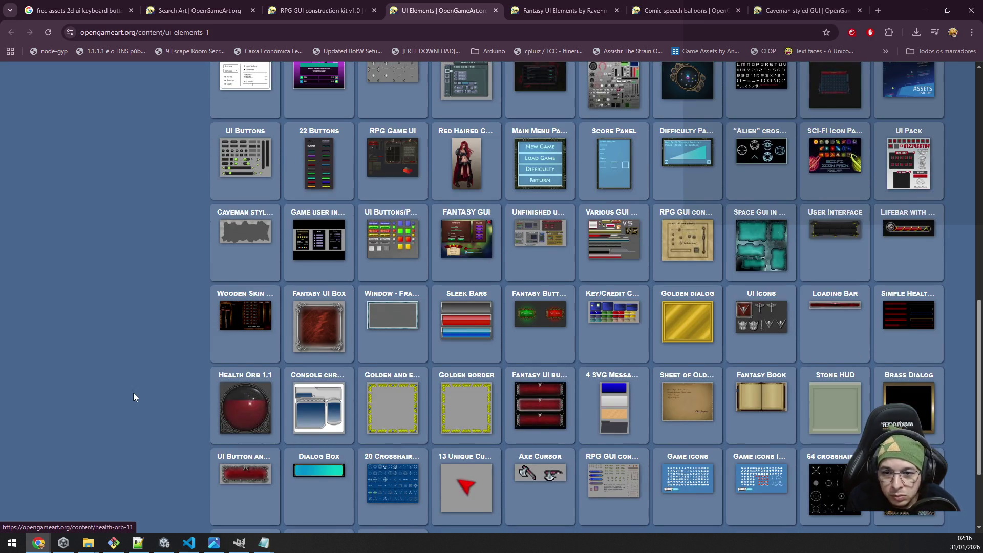
{"action": "scroll", "coordinate": [133, 392], "scroll_direction": "down", "scroll_amount": 3}
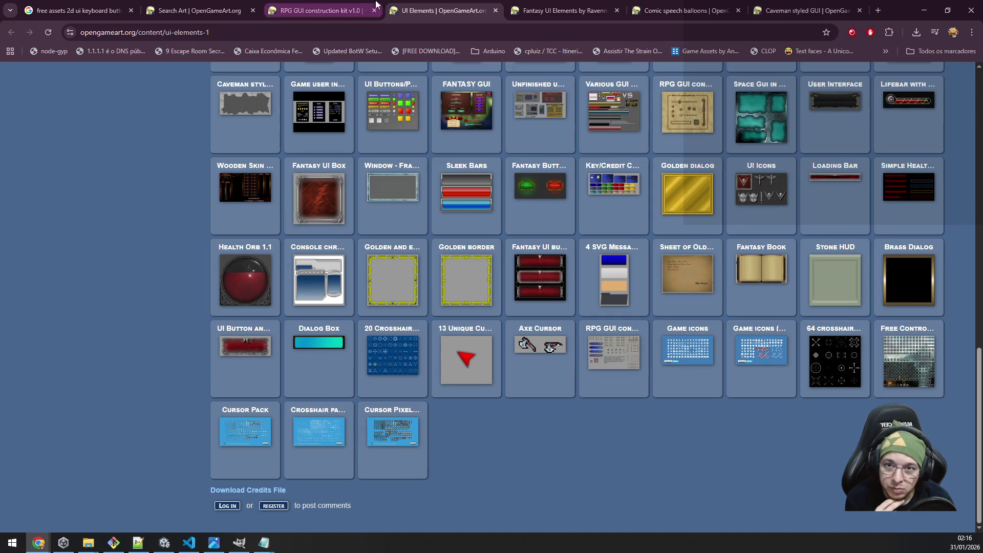
{"action": "left_click", "coordinate": [517, 11]}
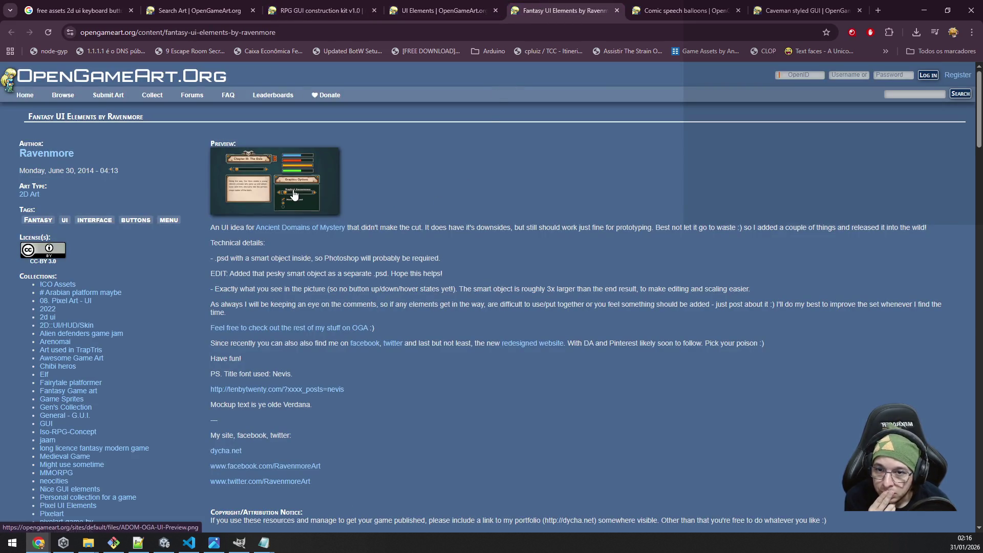
Enlarge the Fantasy UI Elements preview, then view the Comic speech balloons page.
{"action": "scroll", "coordinate": [294, 195], "scroll_direction": "down", "scroll_amount": 4}
{"action": "scroll", "coordinate": [293, 189], "scroll_direction": "up", "scroll_amount": 4}
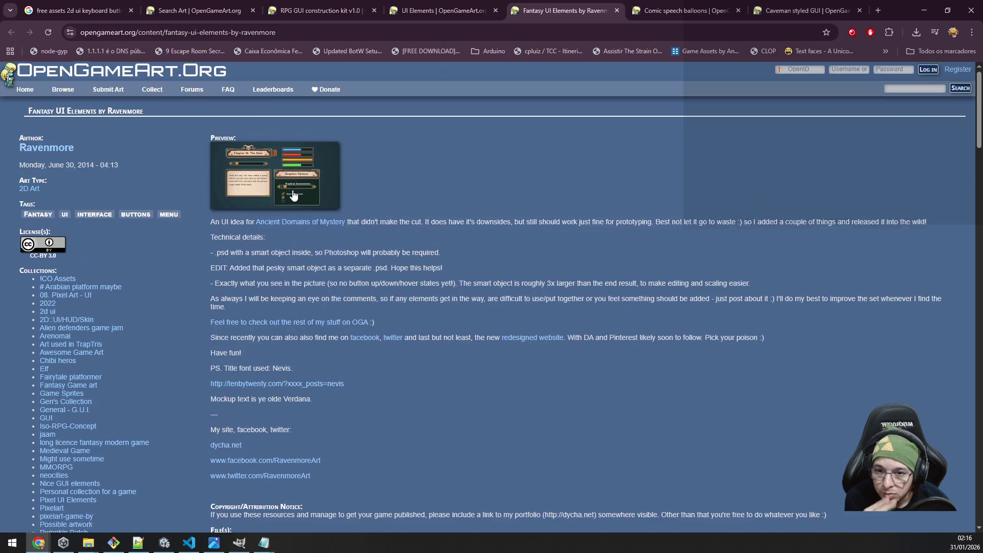
{"action": "left_click", "coordinate": [281, 197]}
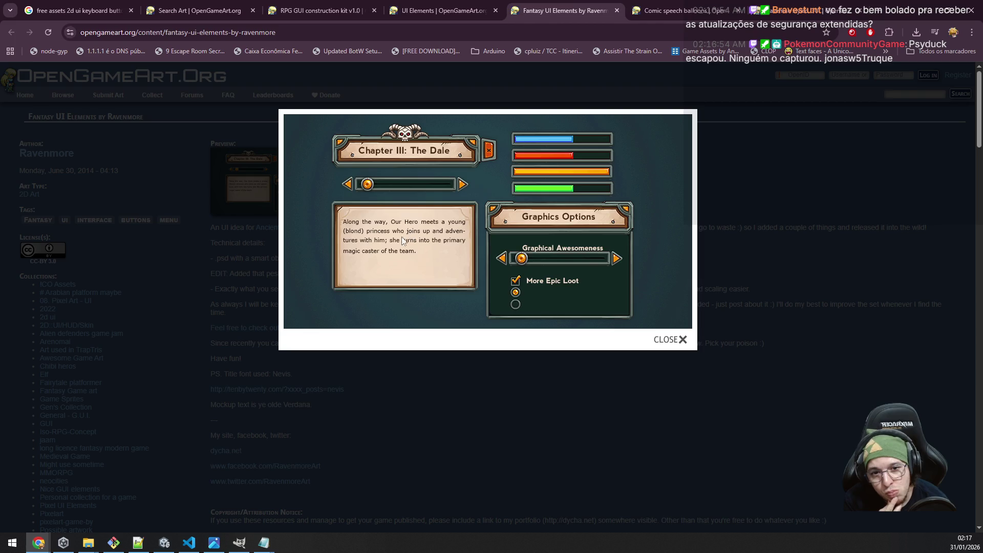
{"action": "left_click", "coordinate": [672, 10]}
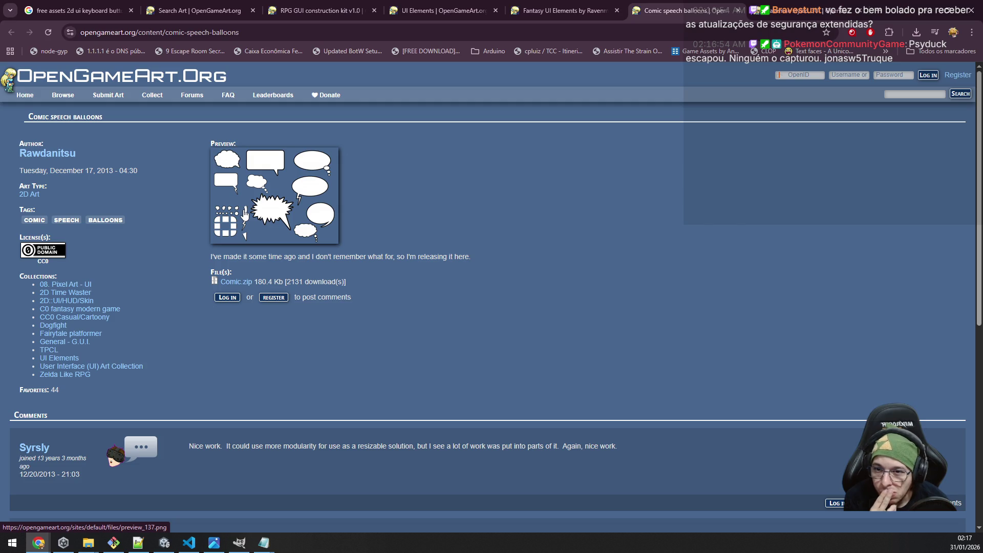
Close the Comic speech balloons and Caveman styled GUI tabs and return to the 2D art search results.
{"action": "left_click", "coordinate": [737, 11]}
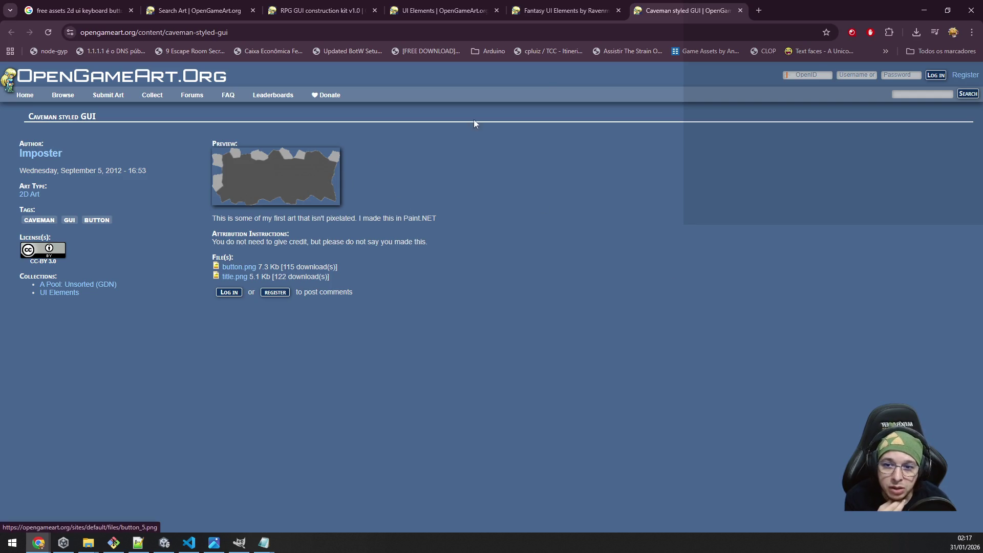
{"action": "middle_click", "coordinate": [679, 6]}
{"action": "left_click", "coordinate": [318, 11]}
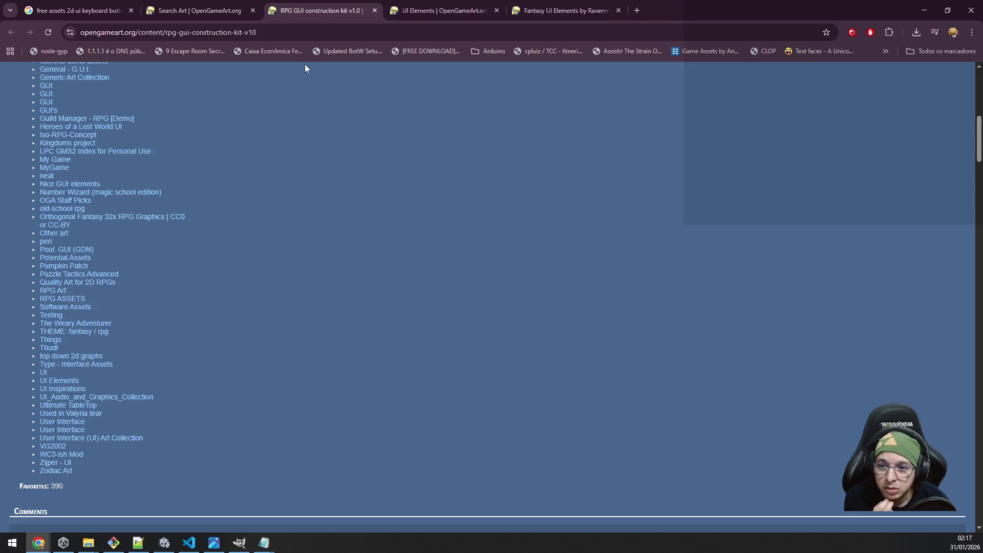
{"action": "left_click", "coordinate": [237, 6]}
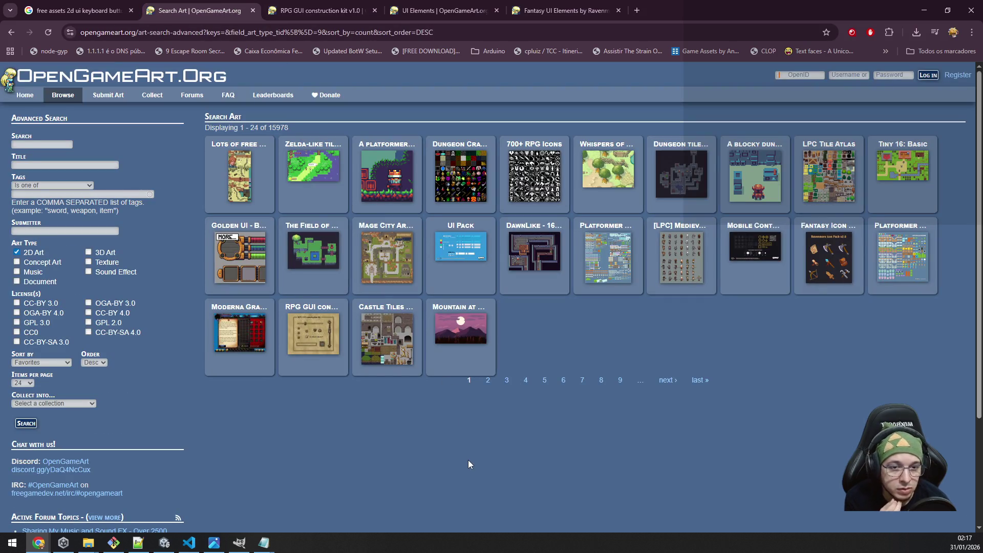
Page through the 2D art results from page 2 to page 8 and open Pixel UI pack in a new tab.
{"action": "left_click", "coordinate": [488, 385]}
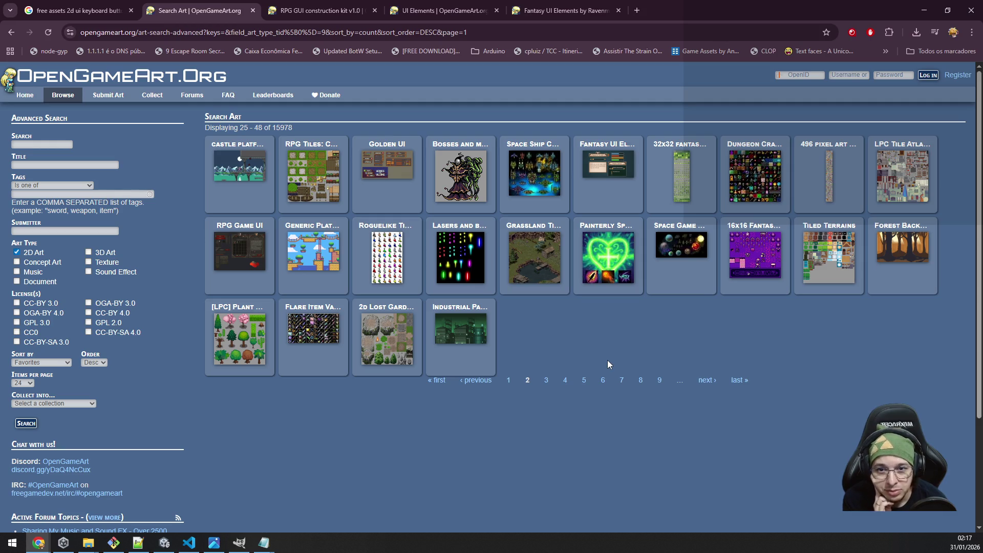
{"action": "left_click", "coordinate": [545, 381]}
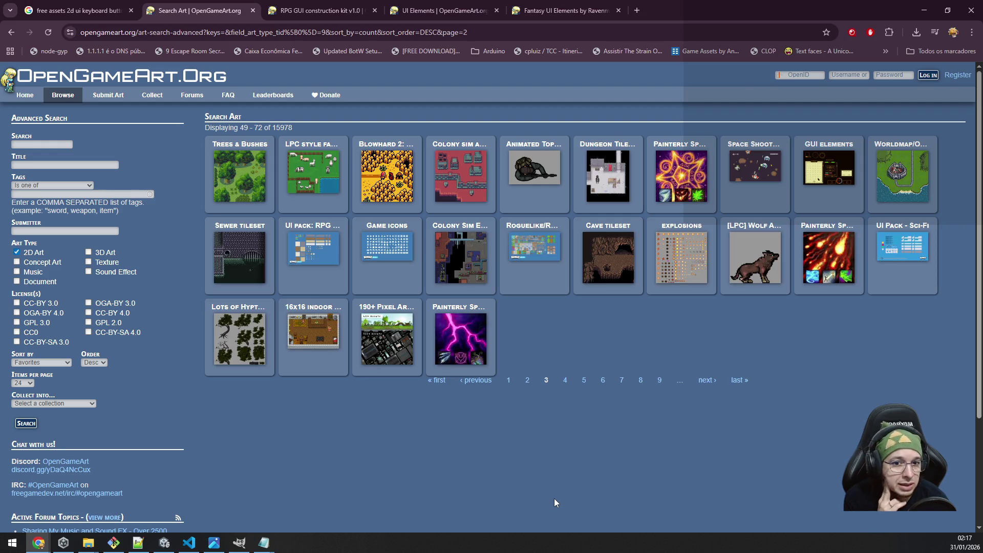
{"action": "left_click", "coordinate": [565, 383]}
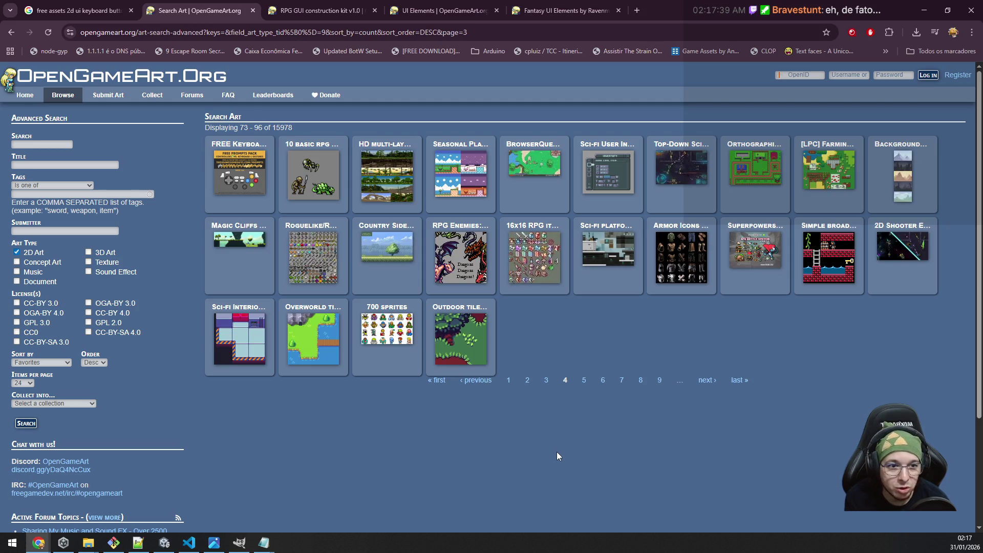
{"action": "left_click", "coordinate": [584, 381]}
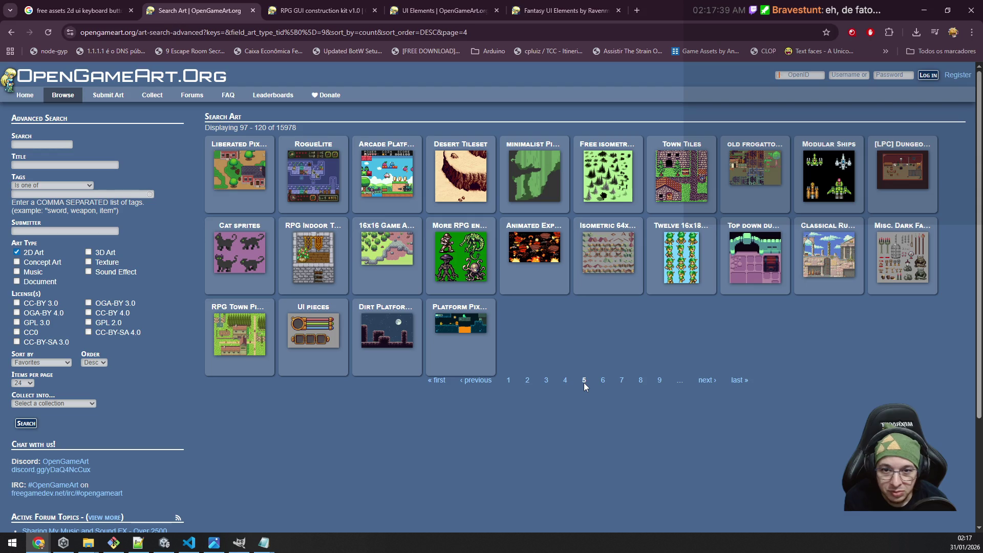
{"action": "left_click", "coordinate": [603, 381]}
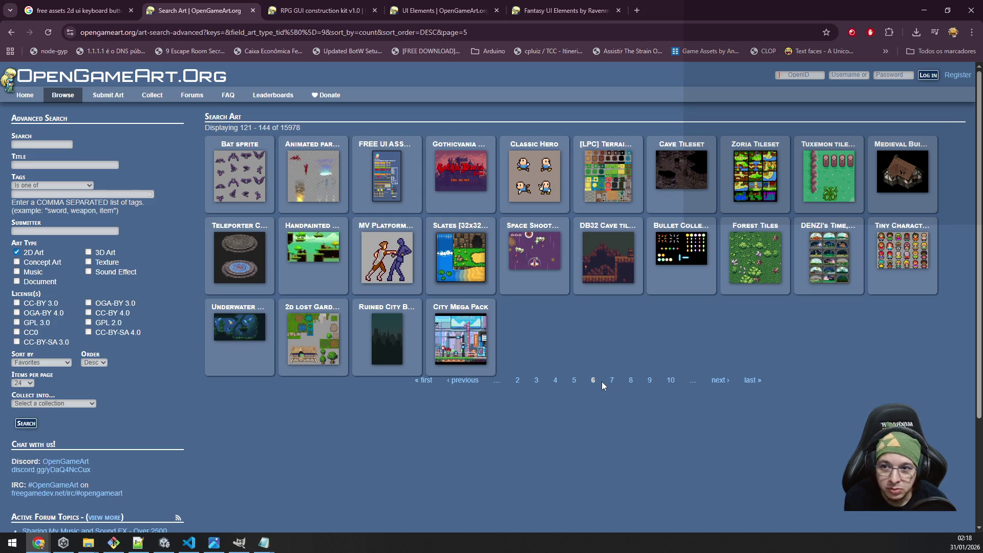
{"action": "left_click", "coordinate": [613, 384]}
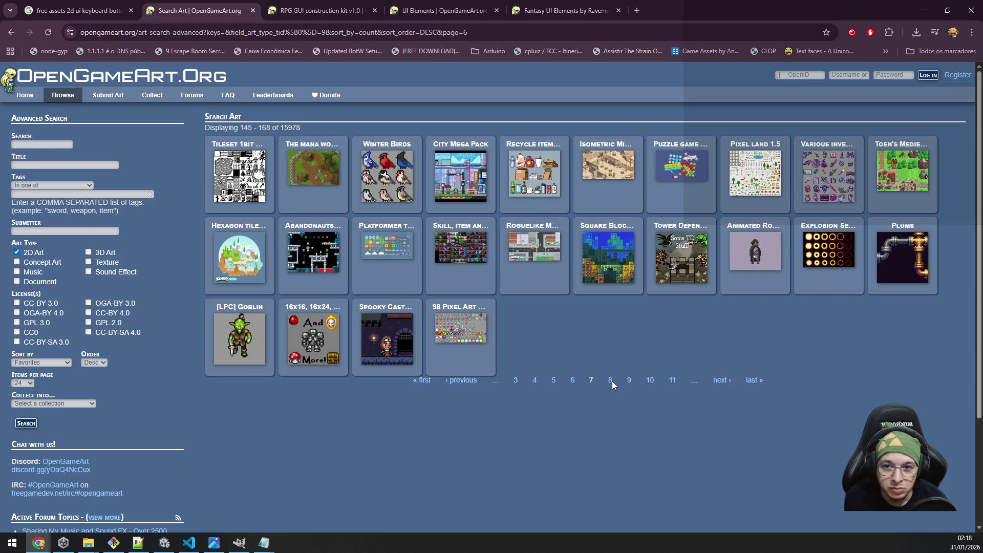
{"action": "left_click", "coordinate": [610, 382]}
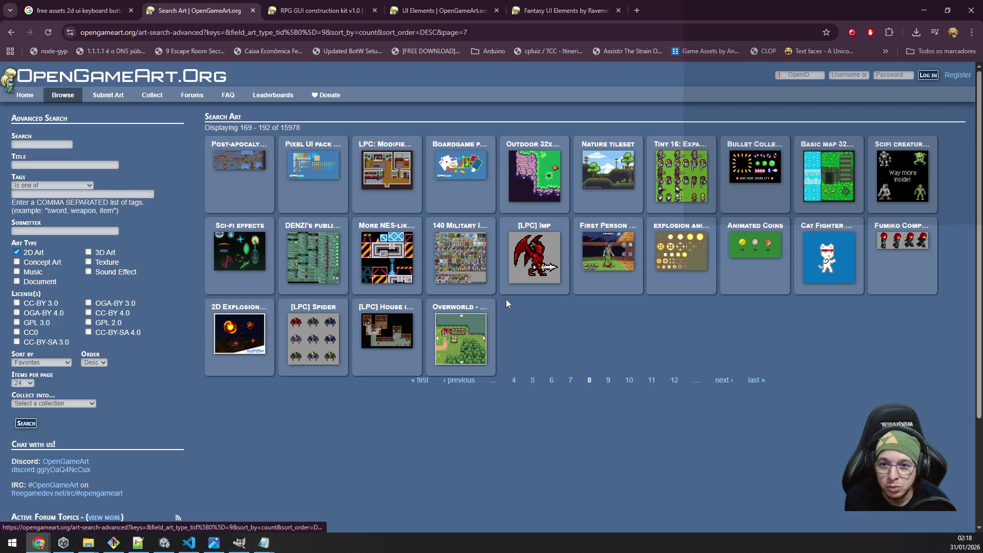
{"action": "middle_click", "coordinate": [318, 174]}
Inspect the Pixel UI pack's enlarged preview sheet, then start downloading PixelUIpack.zip.
{"action": "key", "text": "ctrl+Tab"}
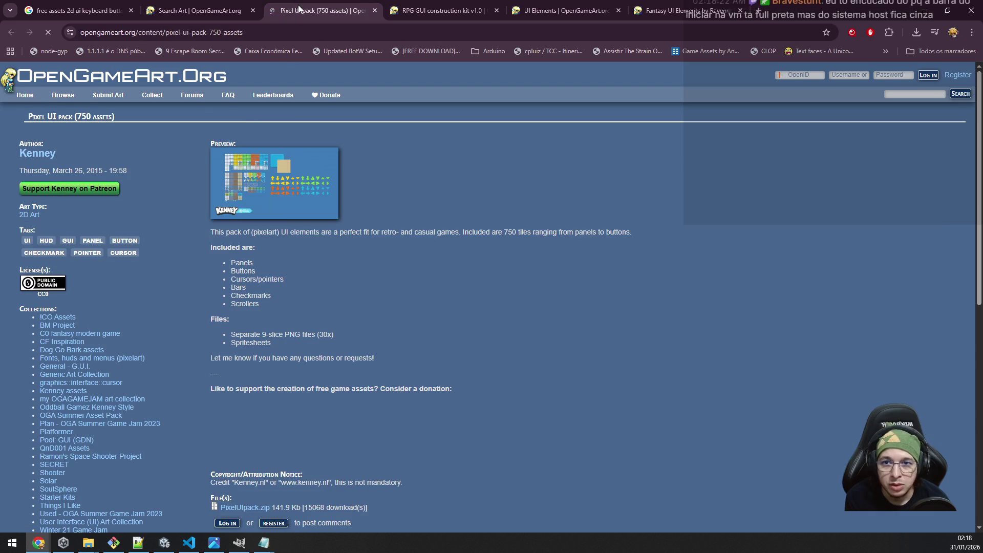
{"action": "left_click", "coordinate": [309, 188]}
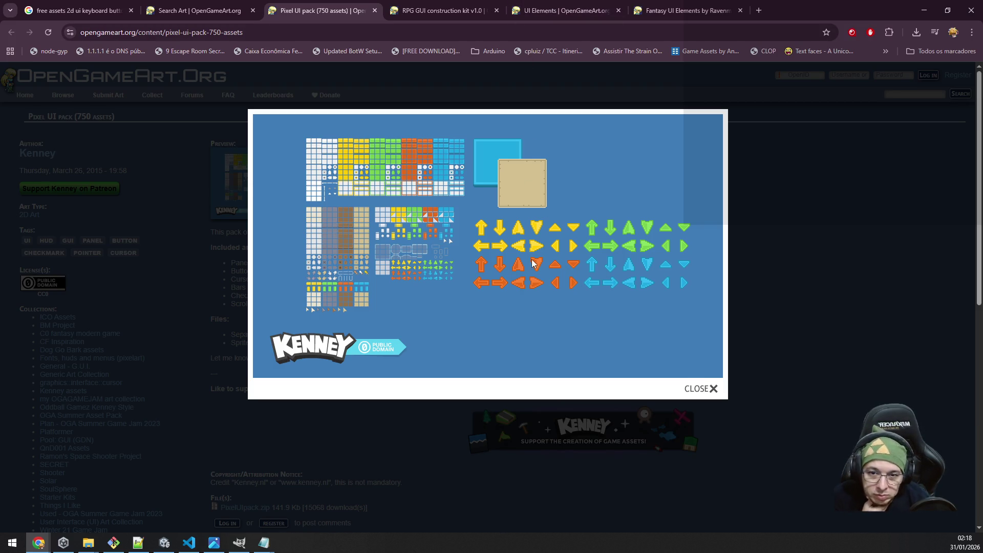
{"action": "scroll", "coordinate": [532, 259], "scroll_direction": "down", "scroll_amount": 3}
{"action": "left_click", "coordinate": [528, 315]}
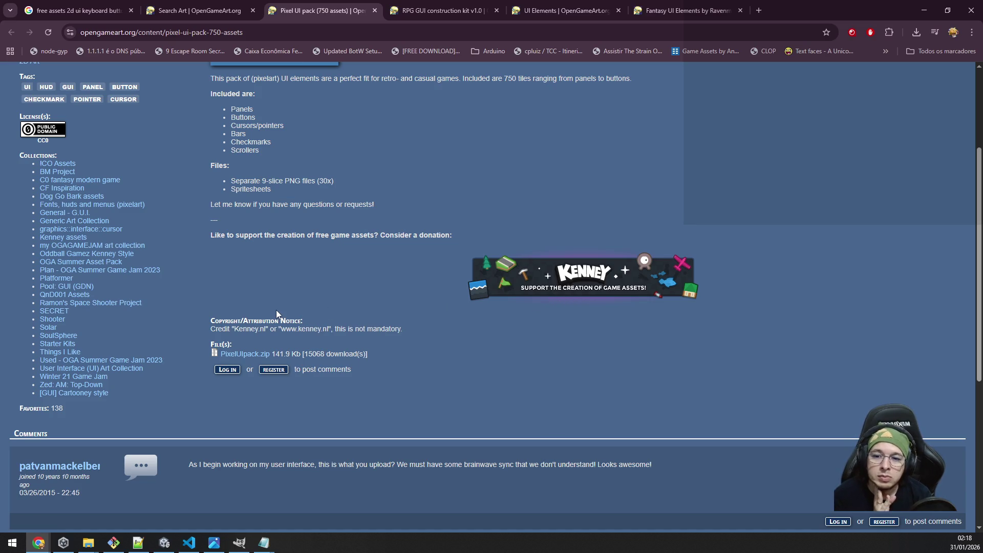
{"action": "scroll", "coordinate": [277, 312], "scroll_direction": "up", "scroll_amount": 3}
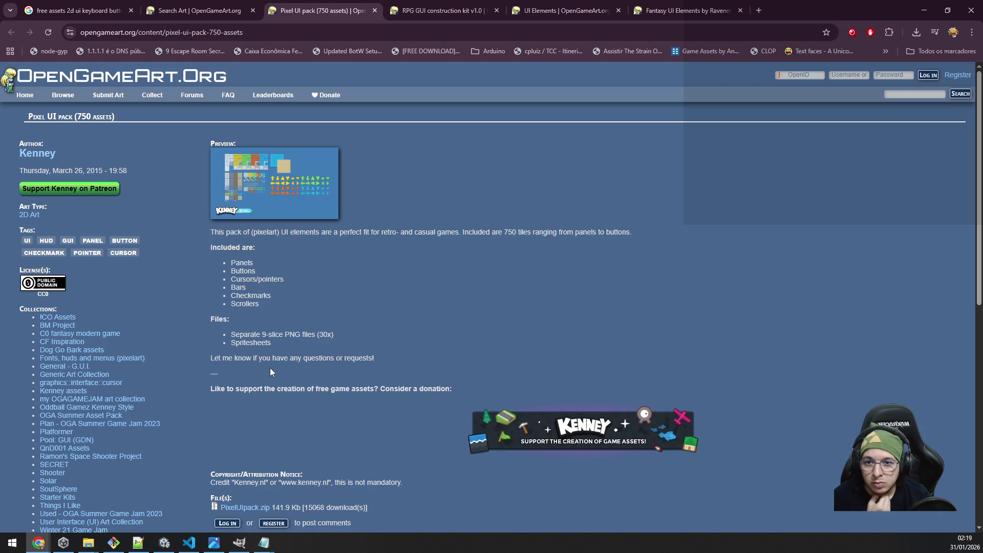
{"action": "left_click", "coordinate": [272, 174]}
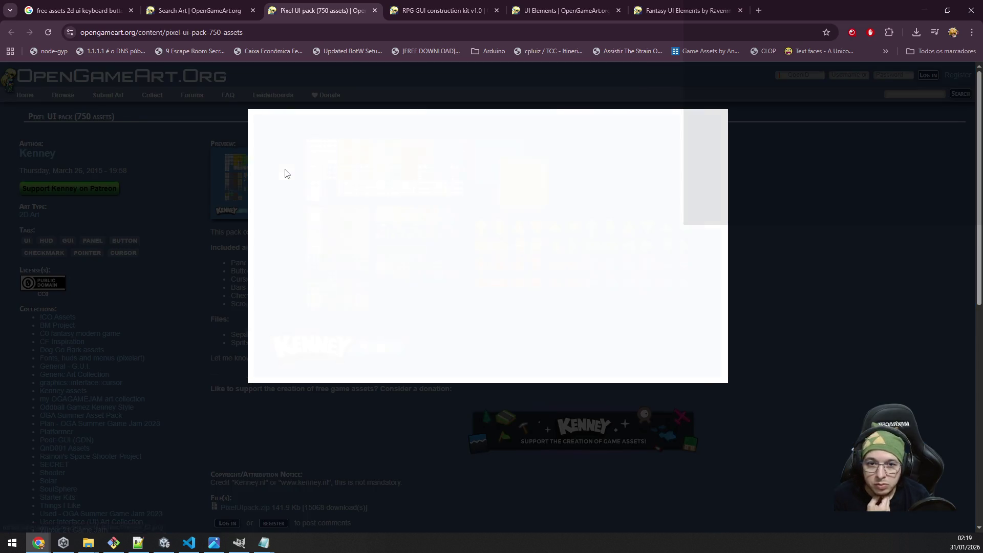
{"action": "left_click", "coordinate": [830, 270]}
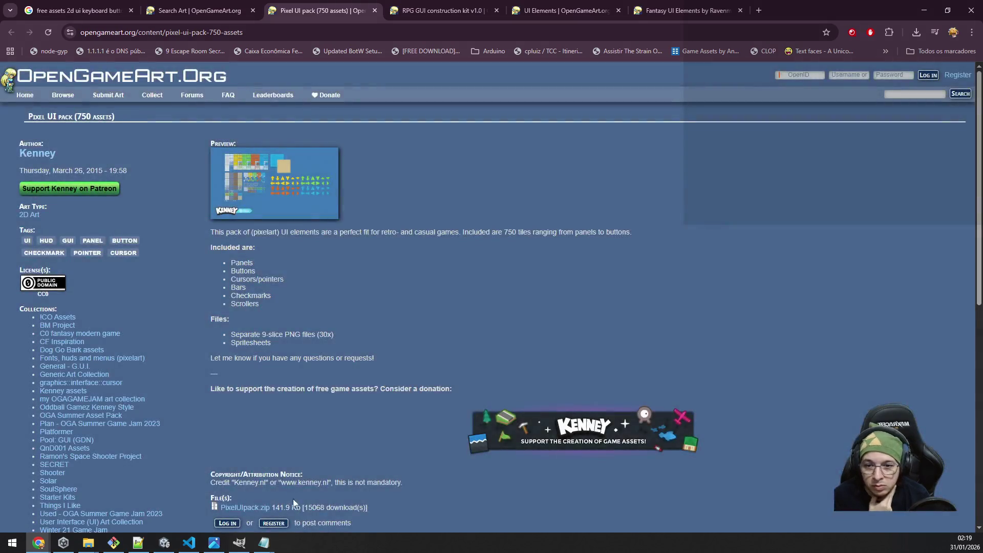
{"action": "scroll", "coordinate": [257, 410], "scroll_direction": "down", "scroll_amount": 4}
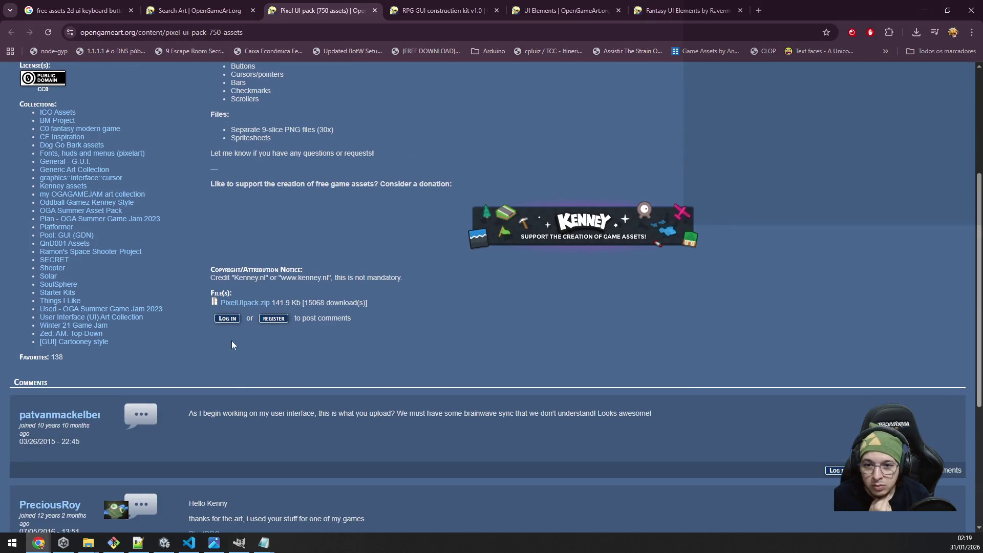
{"action": "left_click", "coordinate": [243, 305]}
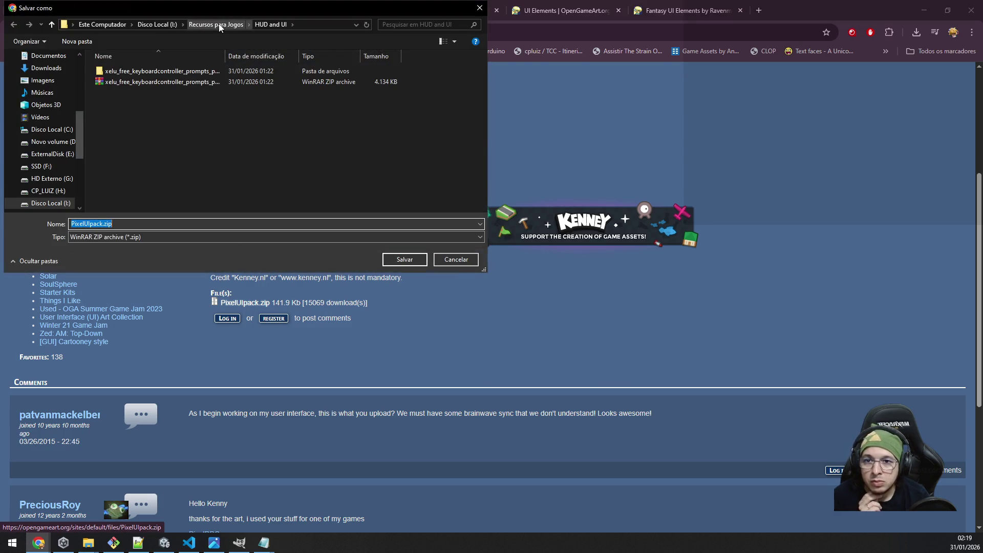
Save PixelUIpack.zip into Recursos para Jogos > Kenney Assets.
{"action": "left_click", "coordinate": [221, 27]}
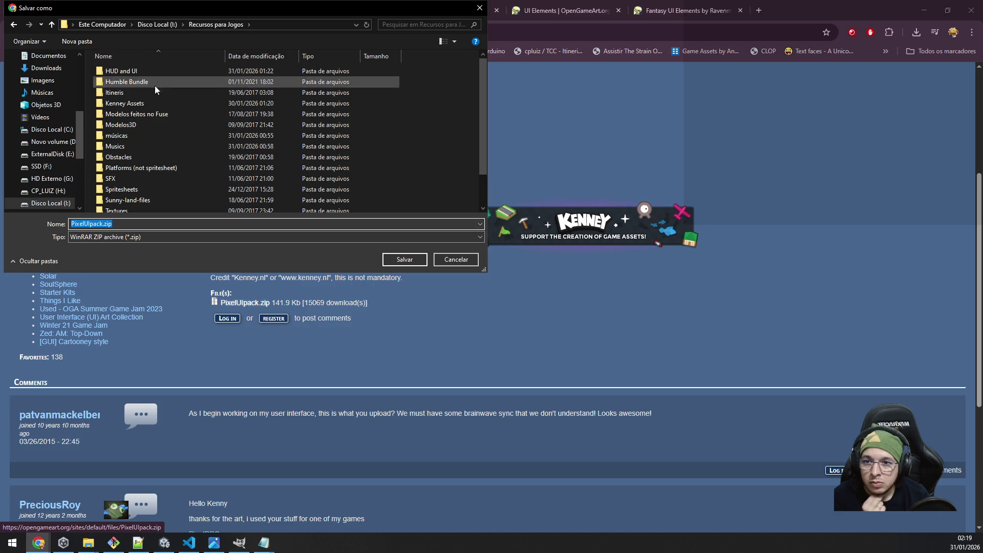
{"action": "double_click", "coordinate": [128, 103]}
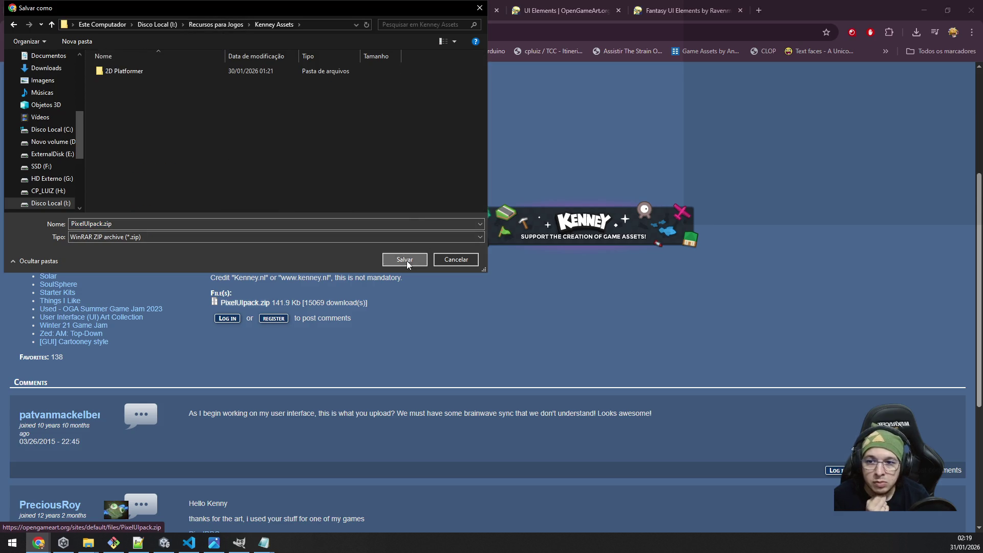
{"action": "left_click", "coordinate": [406, 261]}
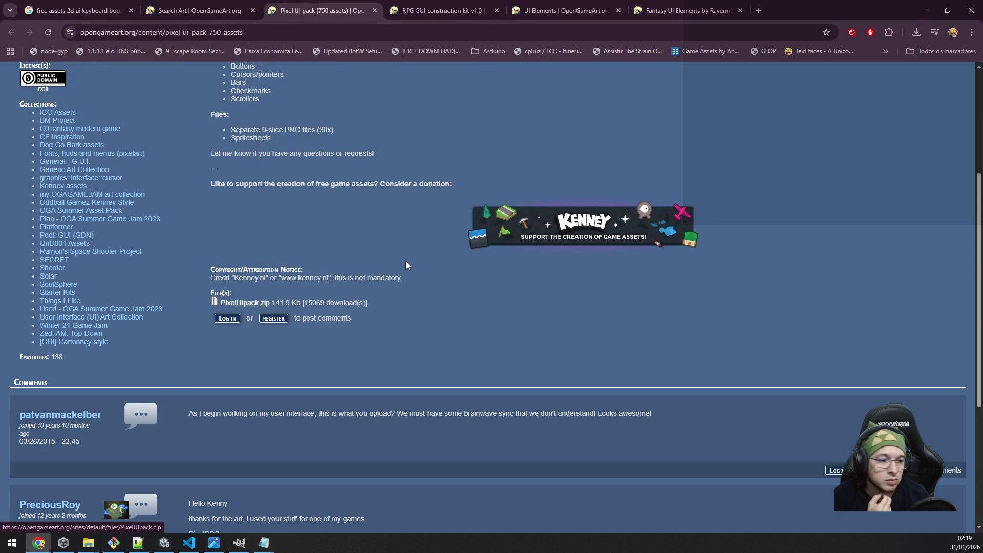
{"action": "left_click", "coordinate": [410, 8]}
Enlarge and close the RPG GUI construction kit preview image.
{"action": "scroll", "coordinate": [460, 205], "scroll_direction": "up", "scroll_amount": 10}
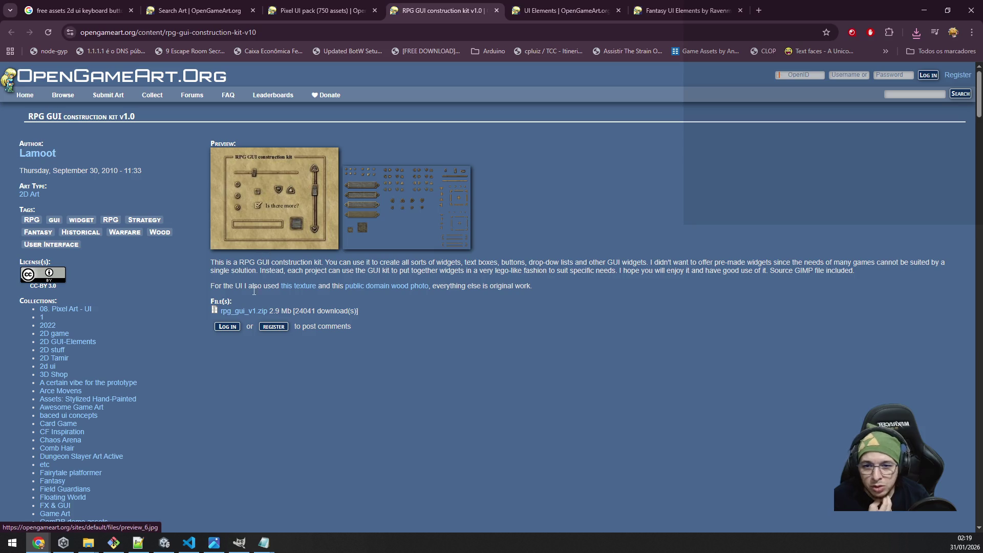
{"action": "left_click", "coordinate": [285, 199]}
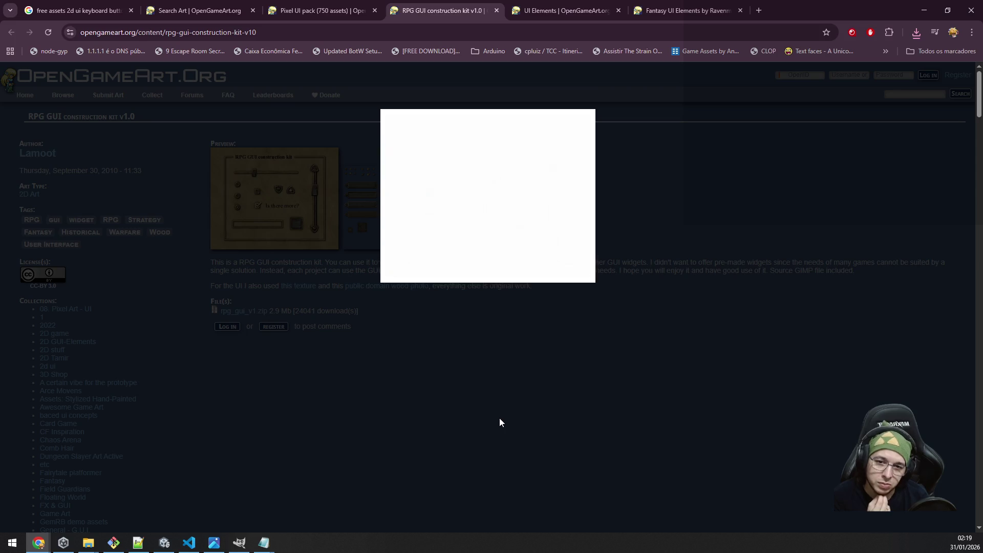
{"action": "left_click", "coordinate": [640, 233]}
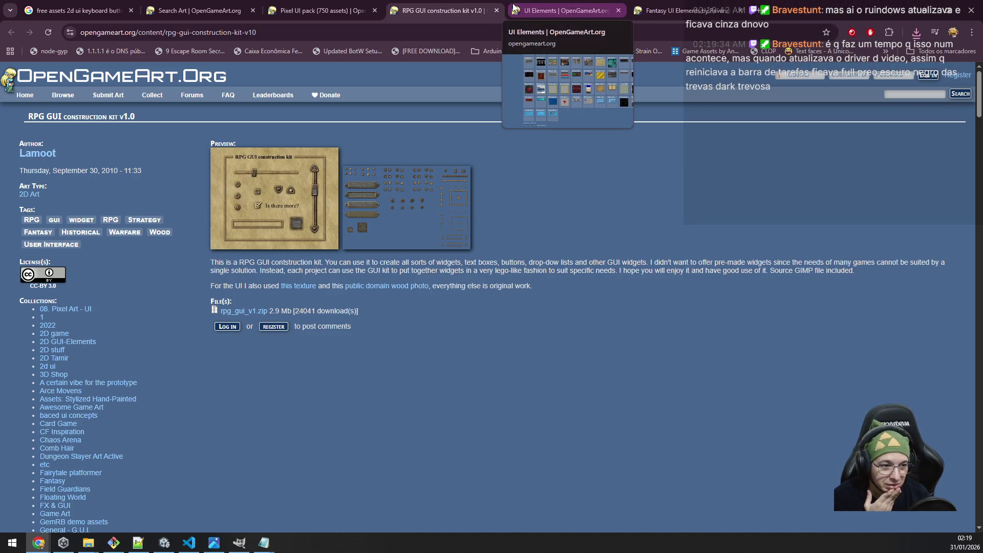
Back on the UI Elements collection, open Sheet of Old Paper in a new tab.
{"action": "left_click", "coordinate": [515, 7]}
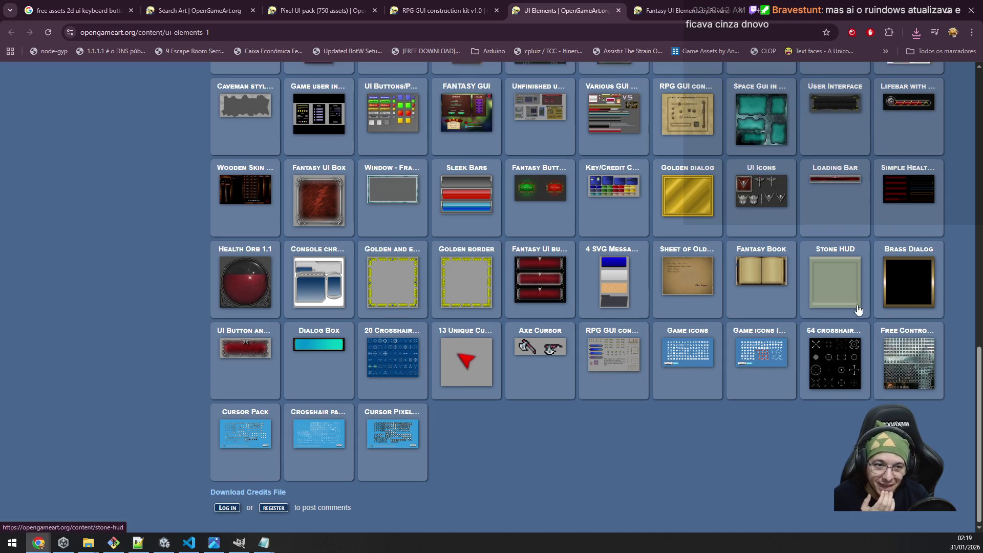
{"action": "scroll", "coordinate": [858, 307], "scroll_direction": "up", "scroll_amount": 3}
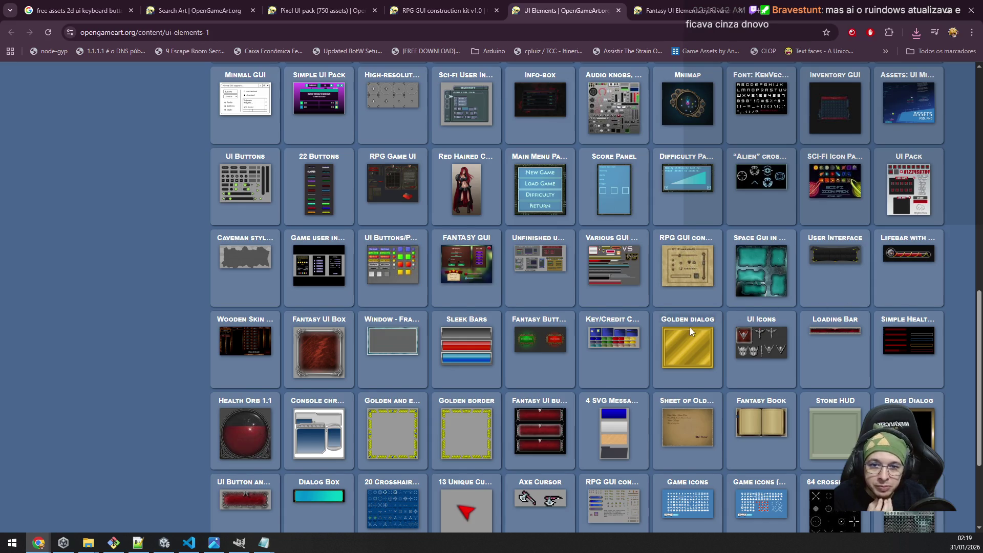
{"action": "scroll", "coordinate": [690, 328], "scroll_direction": "up", "scroll_amount": 15}
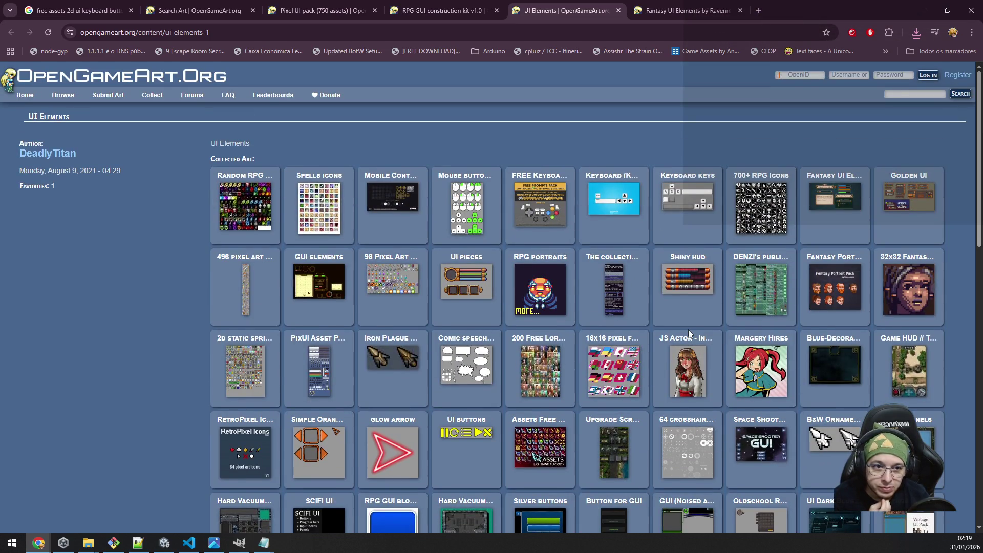
{"action": "scroll", "coordinate": [688, 330], "scroll_direction": "down", "scroll_amount": 7}
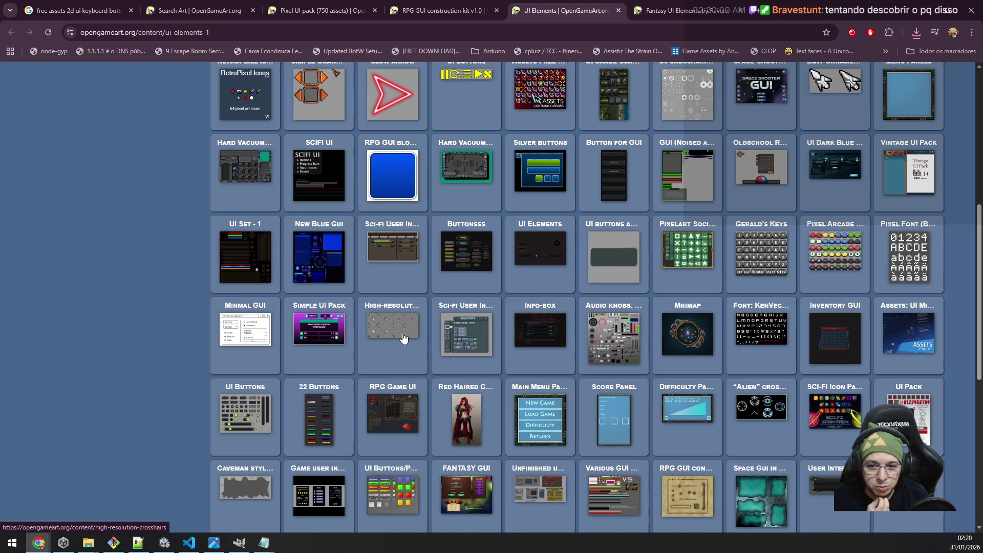
{"action": "scroll", "coordinate": [549, 376], "scroll_direction": "down", "scroll_amount": 6}
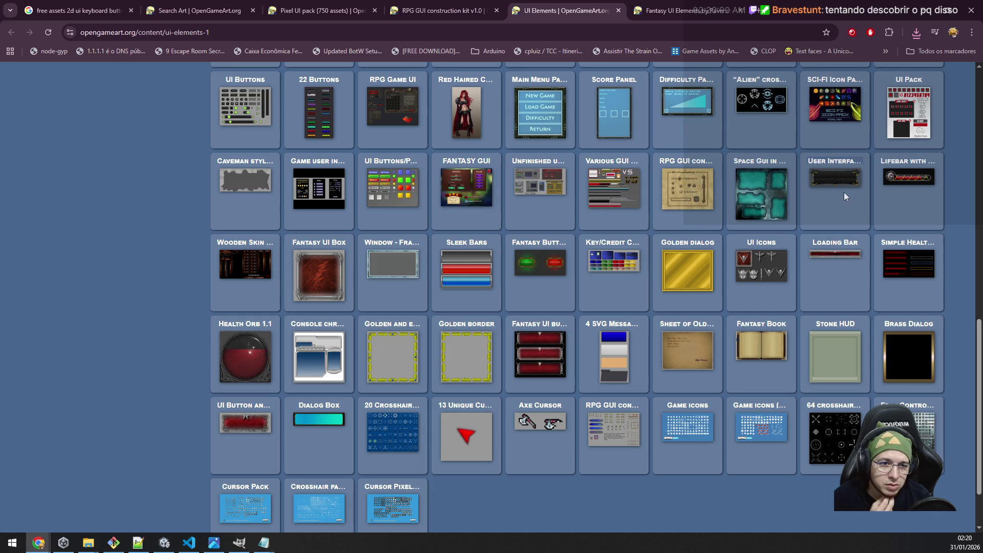
{"action": "middle_click", "coordinate": [692, 357]}
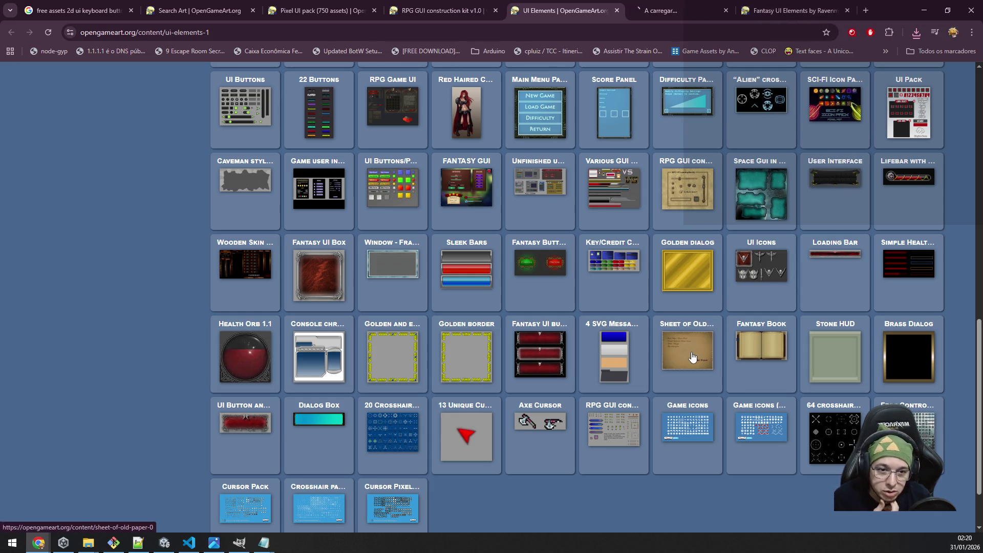
Preview the enlarged Sheet of Old Paper image.
{"action": "left_click", "coordinate": [646, 6]}
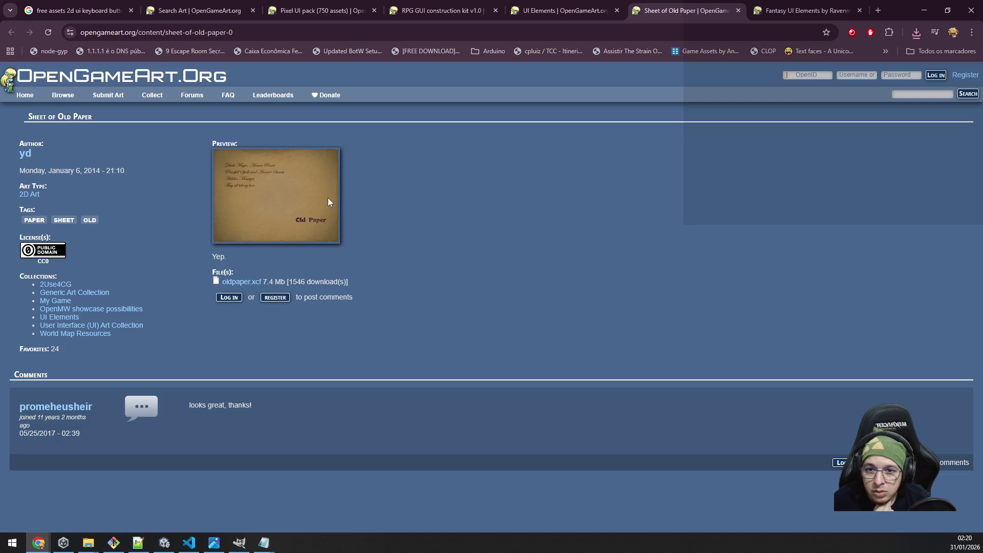
{"action": "left_click", "coordinate": [288, 197]}
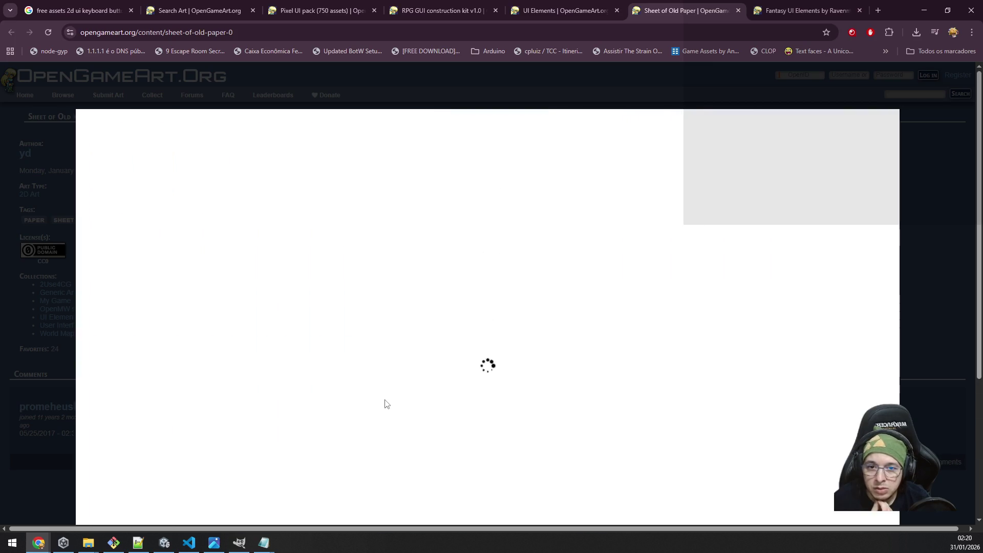
{"action": "scroll", "coordinate": [391, 365], "scroll_direction": "down", "scroll_amount": 4}
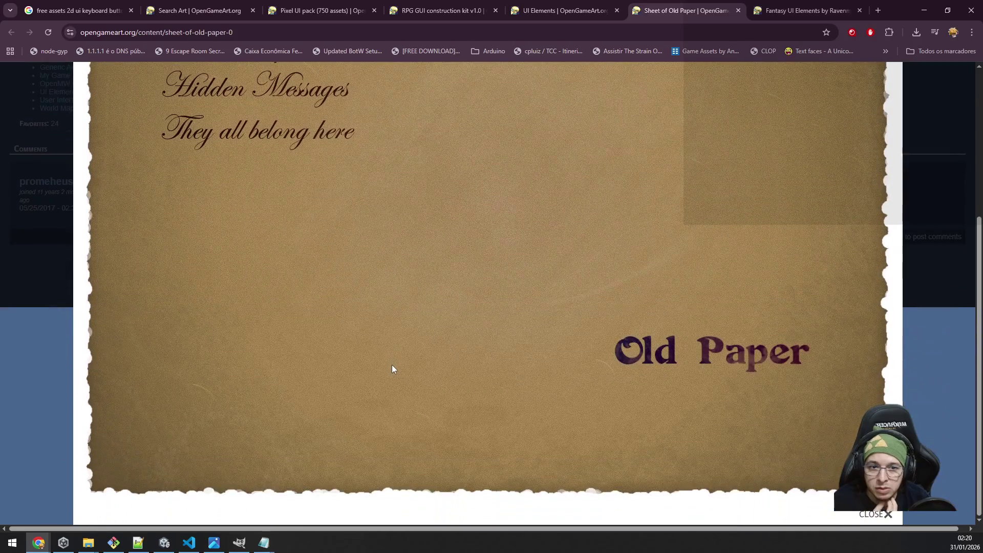
{"action": "scroll", "coordinate": [392, 365], "scroll_direction": "up", "scroll_amount": 4}
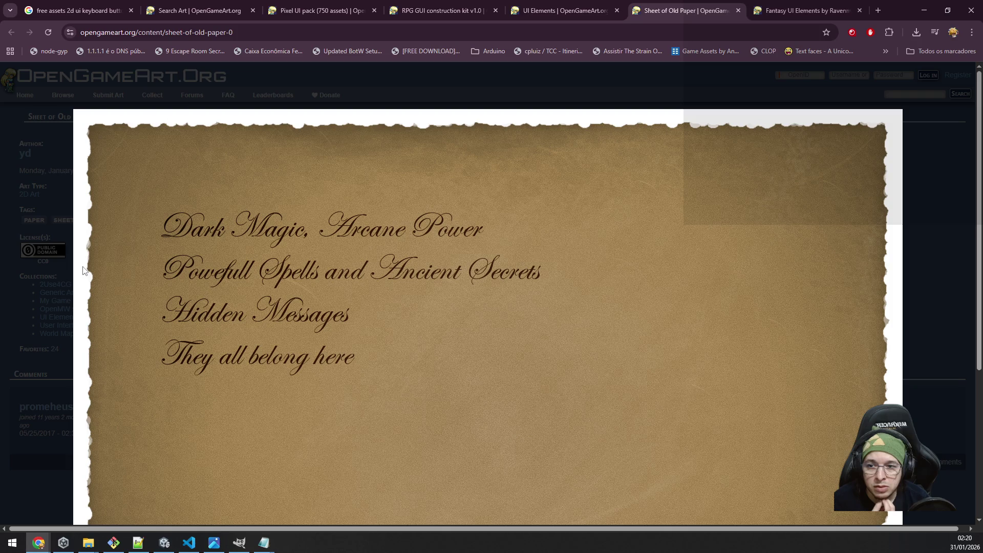
{"action": "left_click", "coordinate": [65, 260]}
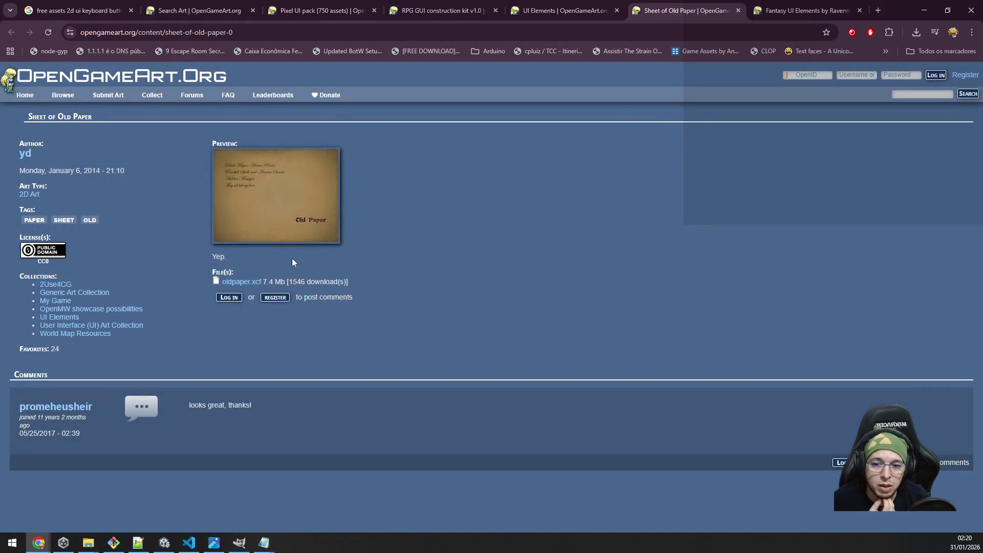
Close the Sheet of Old Paper and Fantasy UI Elements tabs, then show PixelUIpack.zip in its folder.
{"action": "middle_click", "coordinate": [680, 4]}
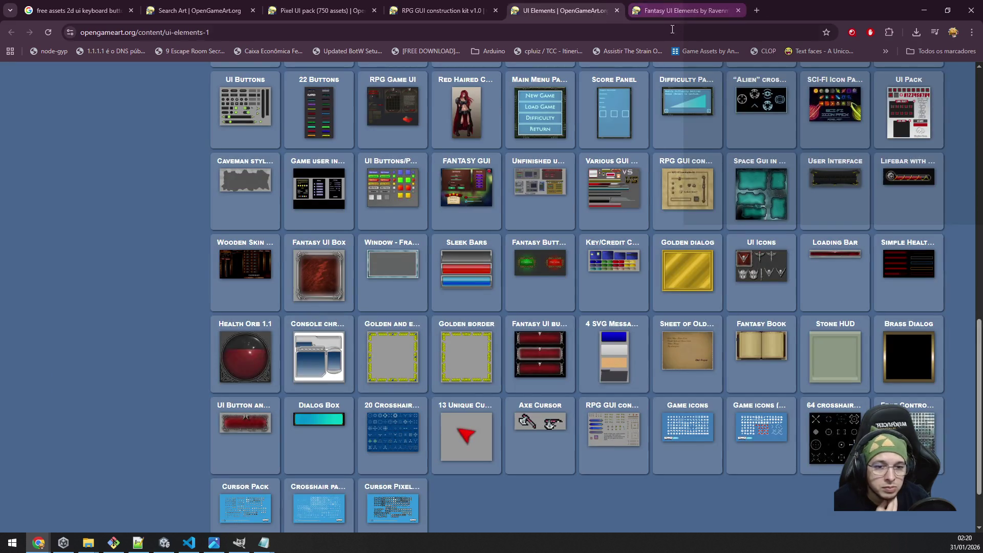
{"action": "left_click", "coordinate": [680, 7]}
{"action": "left_click", "coordinate": [478, 418]}
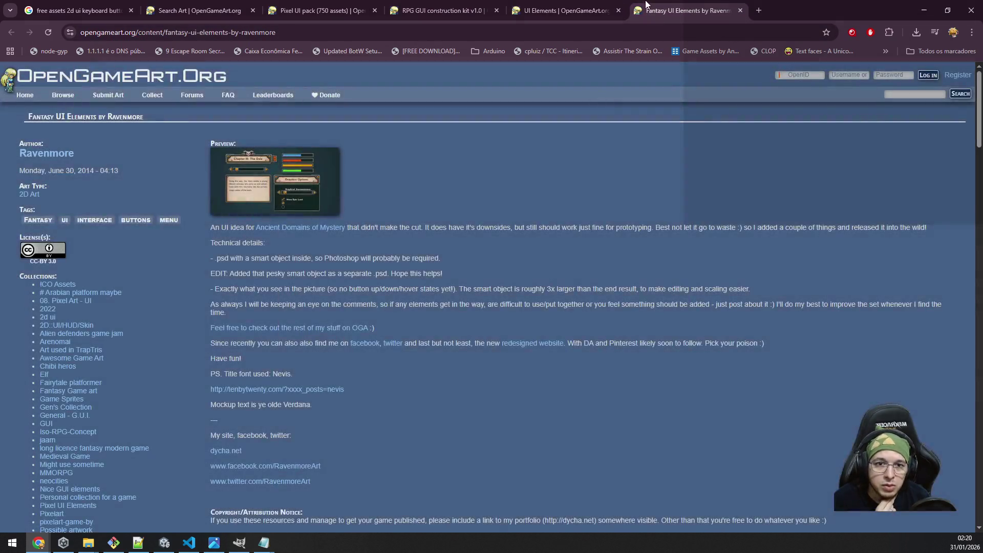
{"action": "middle_click", "coordinate": [661, 8]}
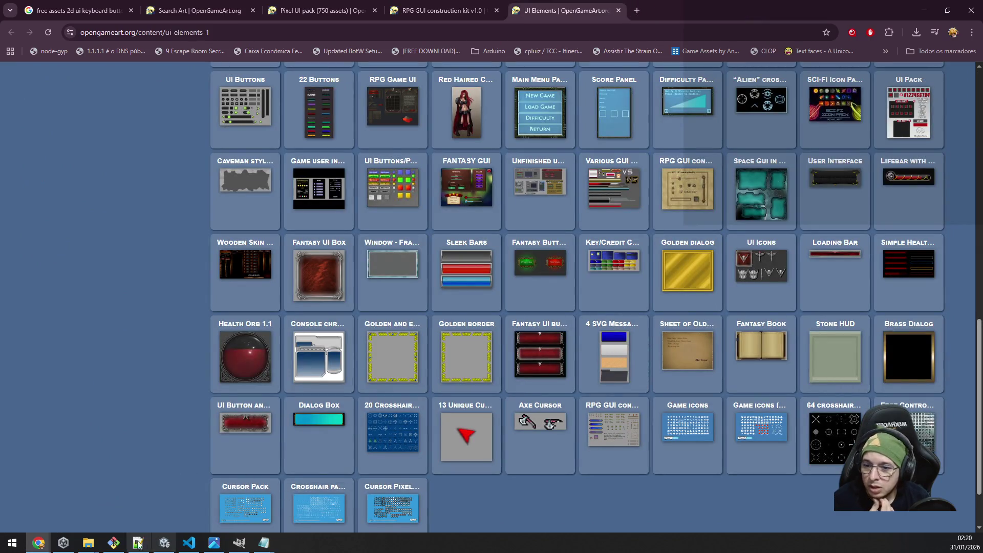
{"action": "left_click", "coordinate": [920, 31]}
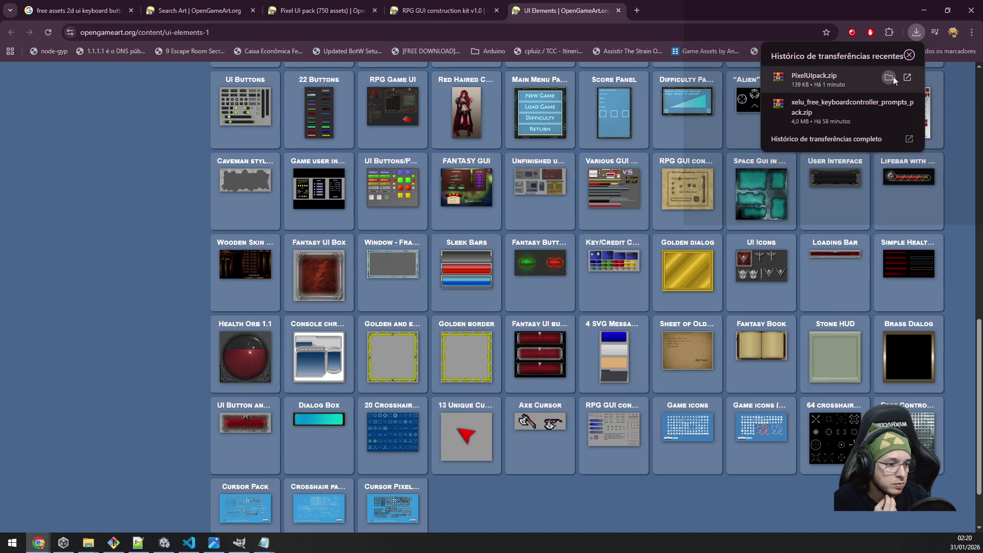
{"action": "left_click", "coordinate": [894, 75]}
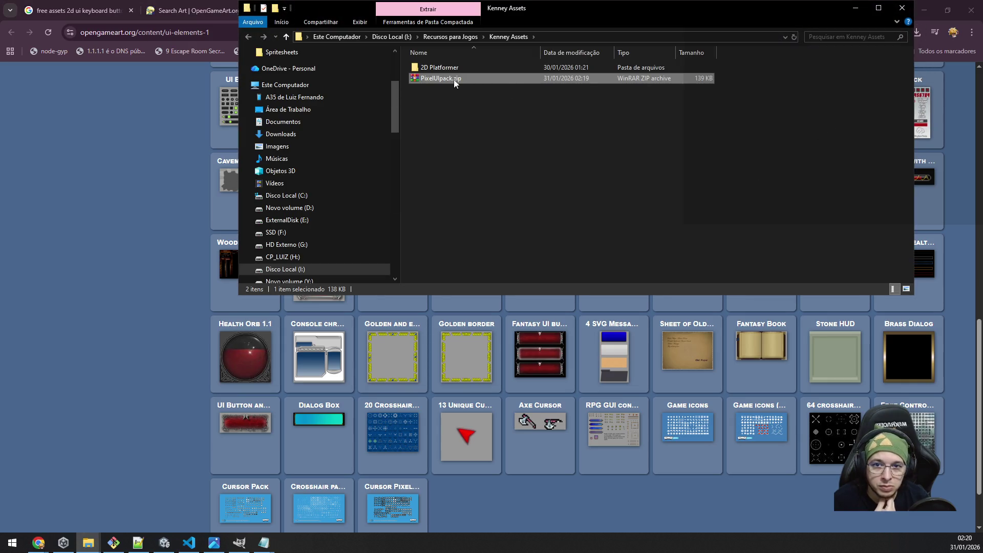
Extract PixelUIpack.zip into the current folder, then delete the loose extracted files.
{"action": "right_click", "coordinate": [452, 78]}
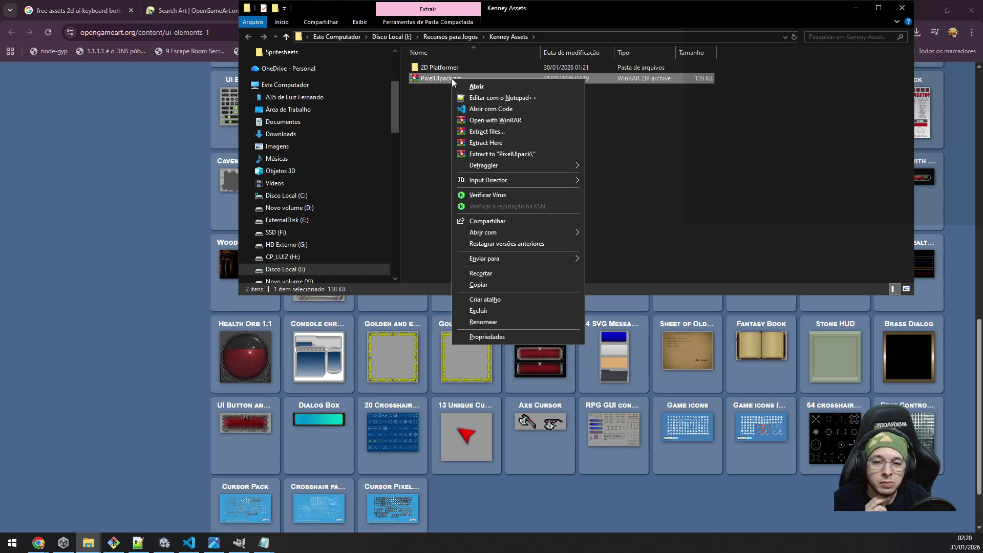
{"action": "left_click", "coordinate": [523, 140]}
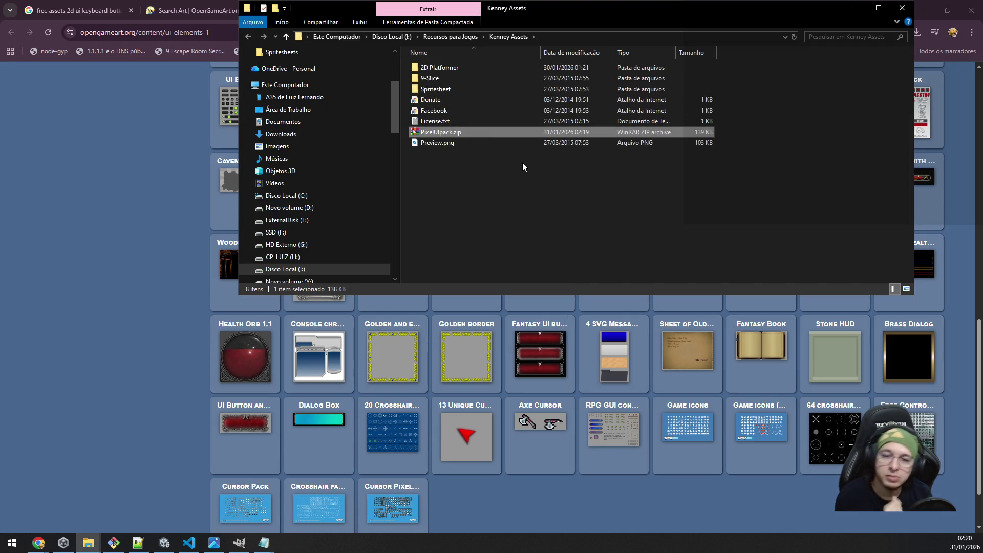
{"action": "left_click", "coordinate": [484, 76]}
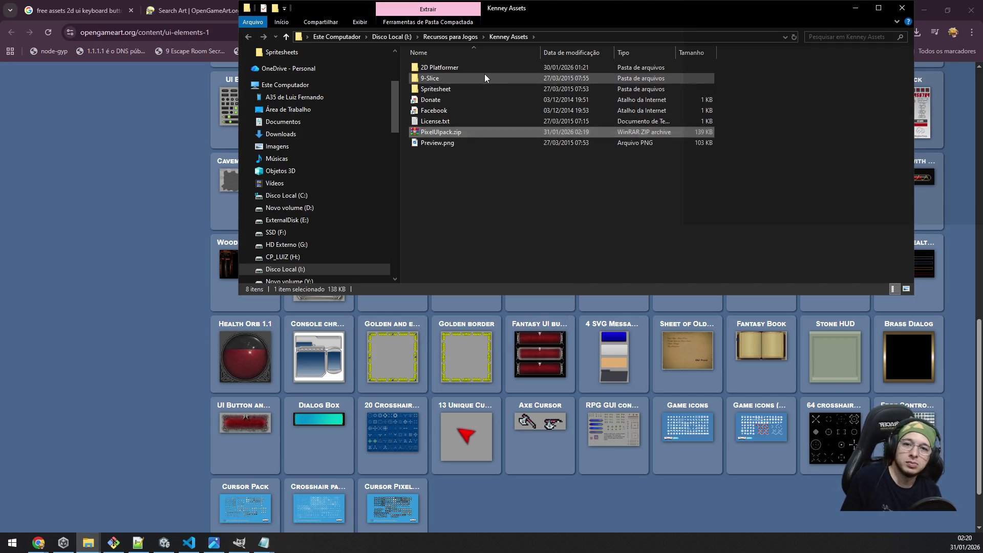
{"action": "left_click", "coordinate": [468, 144], "text": "shift"}
{"action": "left_click", "coordinate": [460, 131], "text": "ctrl"}
{"action": "key", "text": "Delete"}
{"action": "key", "text": "Return"}
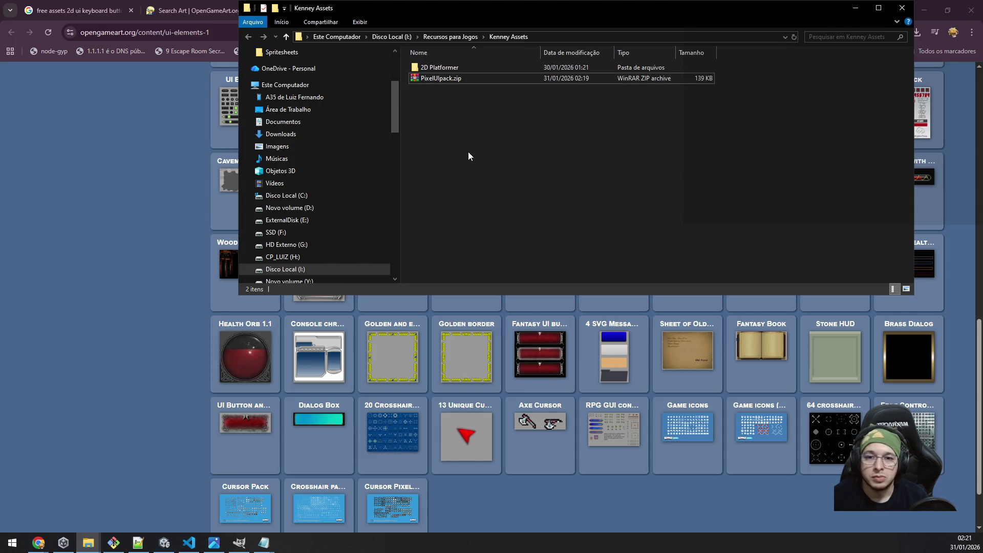
Extract to a PixelUIpack folder, open 9-Slice > Ancient, and select brown_pressed.png.
{"action": "right_click", "coordinate": [445, 78]}
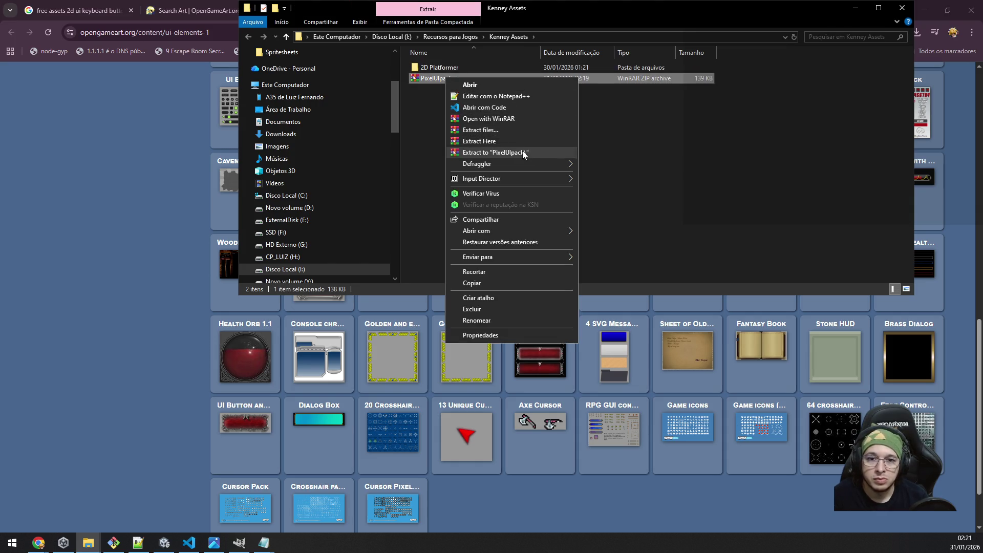
{"action": "left_click", "coordinate": [531, 153]}
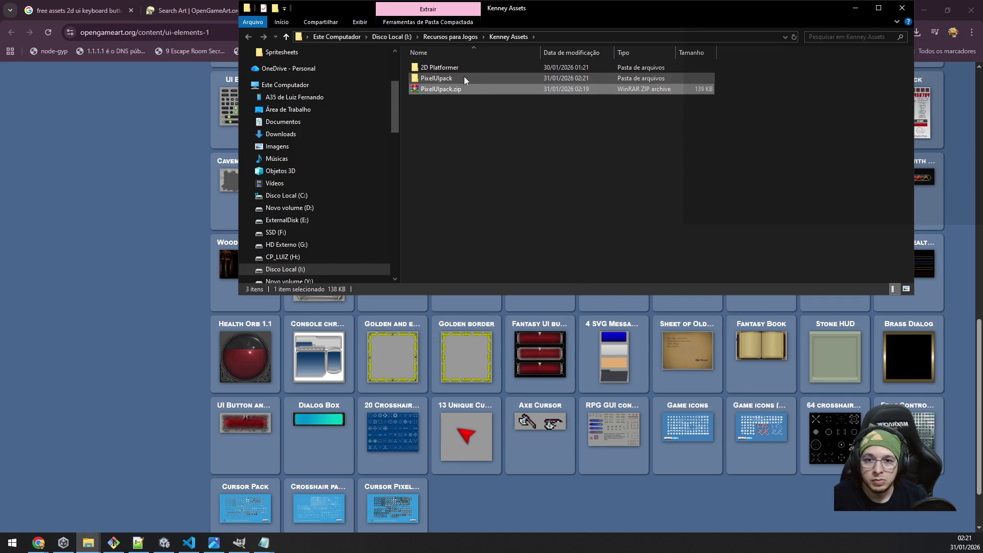
{"action": "double_click", "coordinate": [464, 77]}
{"action": "double_click", "coordinate": [458, 65]}
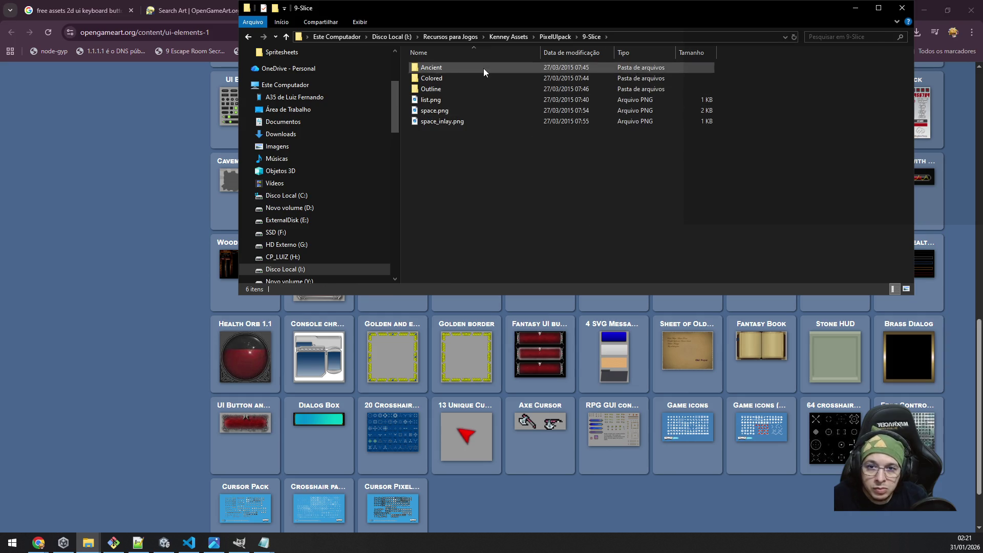
{"action": "double_click", "coordinate": [484, 69]}
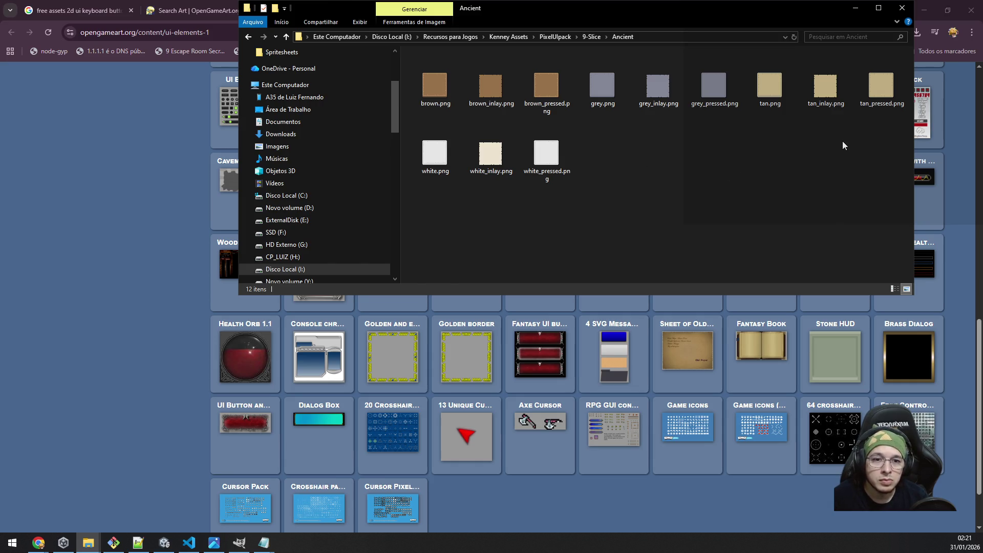
{"action": "scroll", "coordinate": [715, 147], "scroll_direction": "down", "scroll_amount": 2, "text": "ctrl"}
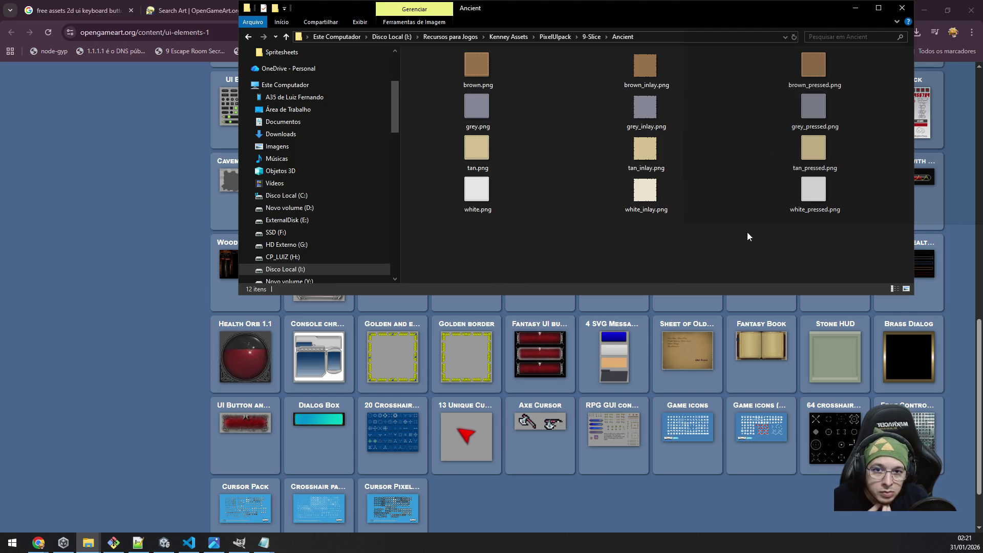
{"action": "left_click", "coordinate": [810, 67]}
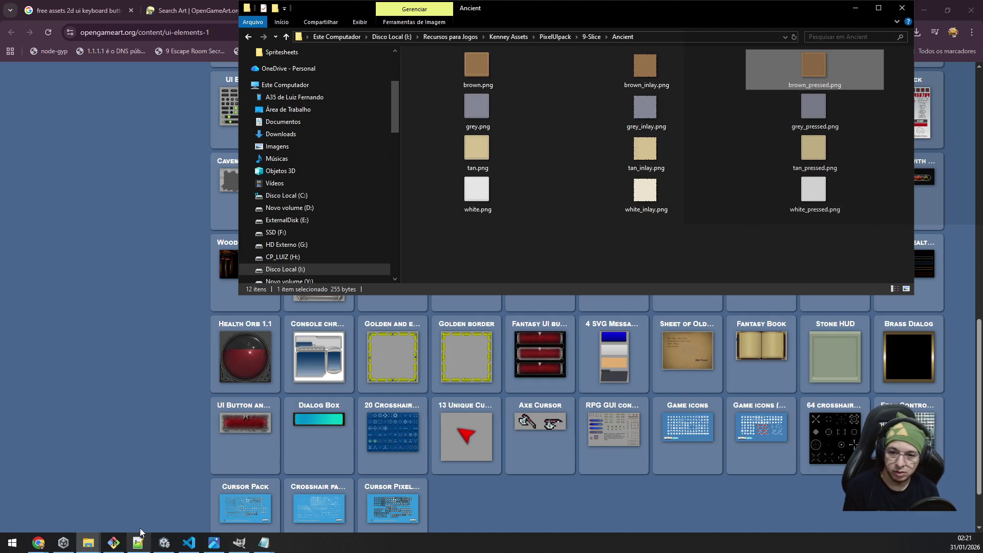
Paste brown_pressed.png into the project's HUD and UI sprites folder and return to Unity.
{"action": "left_click", "coordinate": [84, 547]}
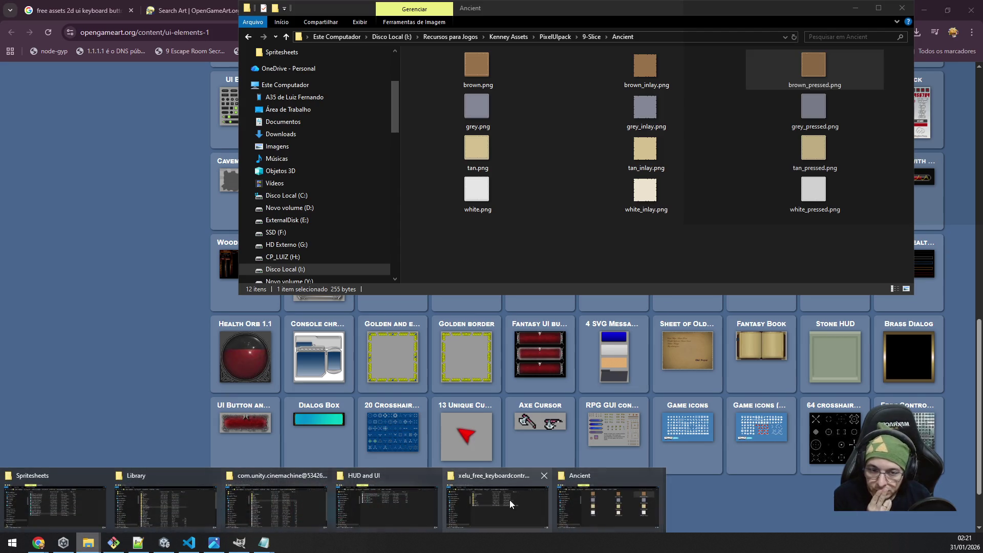
{"action": "left_click", "coordinate": [416, 502]}
{"action": "left_click", "coordinate": [497, 411]}
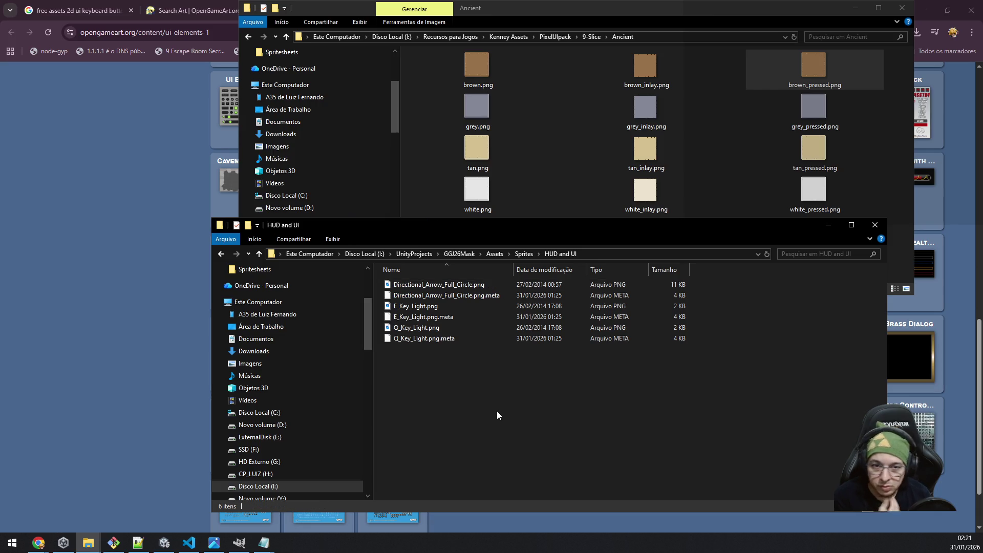
{"action": "key", "text": "ctrl+v"}
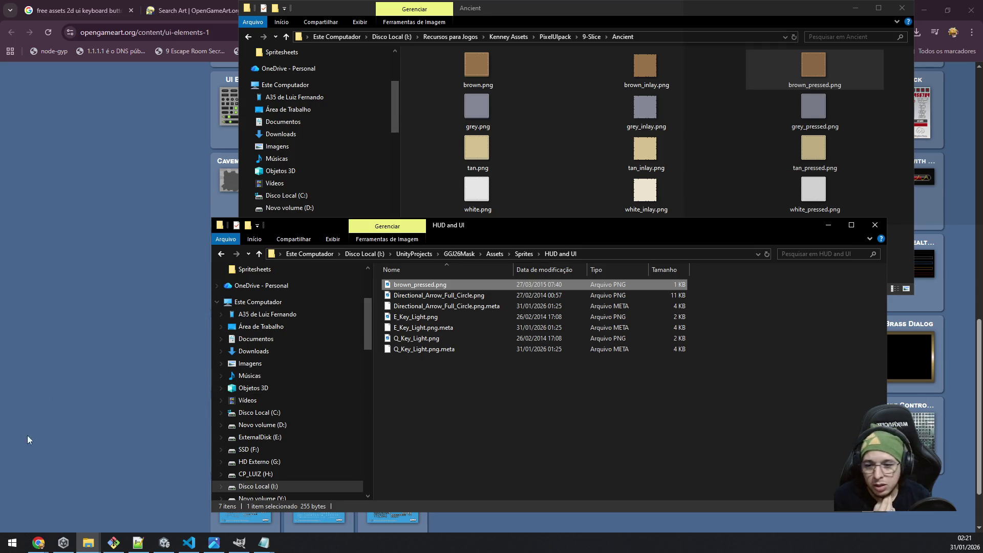
{"action": "left_click", "coordinate": [173, 547]}
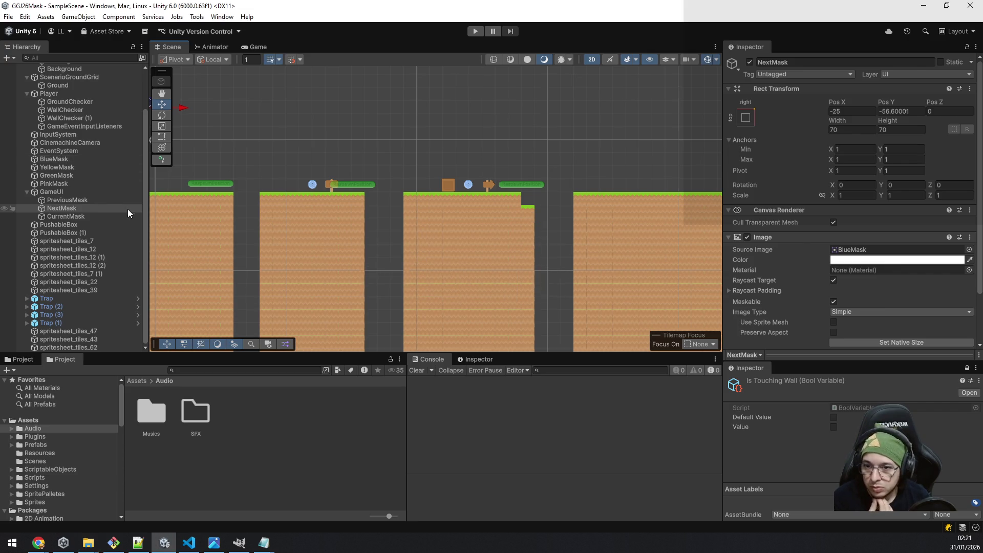
Create an empty child object under the signpost.
{"action": "scroll", "coordinate": [307, 180], "scroll_direction": "up", "scroll_amount": 5}
{"action": "scroll", "coordinate": [361, 197], "scroll_direction": "up", "scroll_amount": 3}
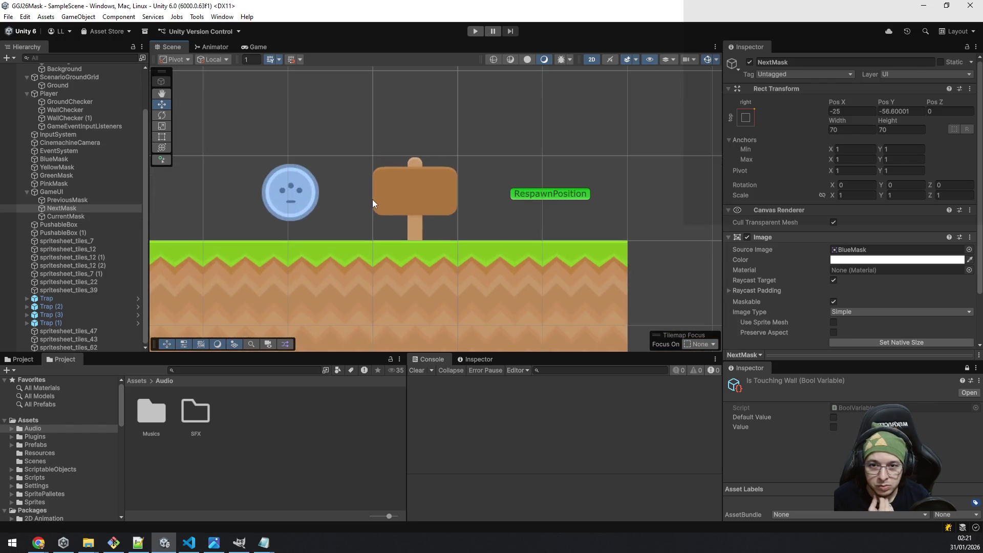
{"action": "left_click", "coordinate": [407, 188]}
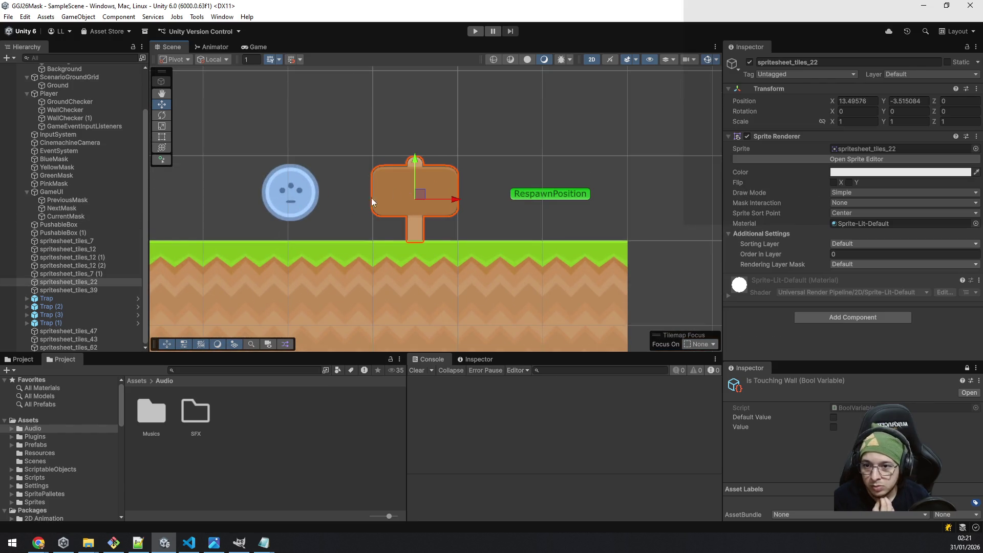
{"action": "right_click", "coordinate": [56, 282]}
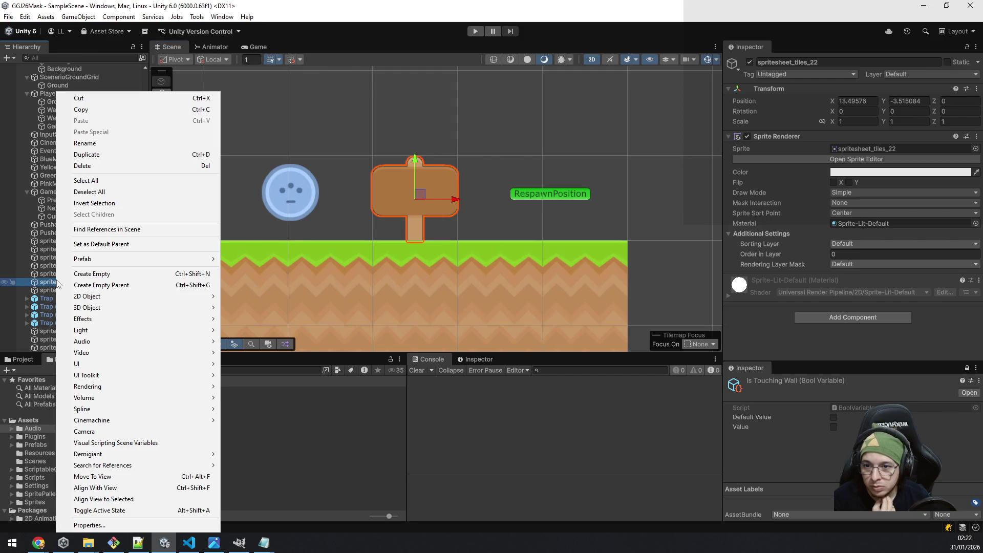
{"action": "left_click", "coordinate": [146, 275]}
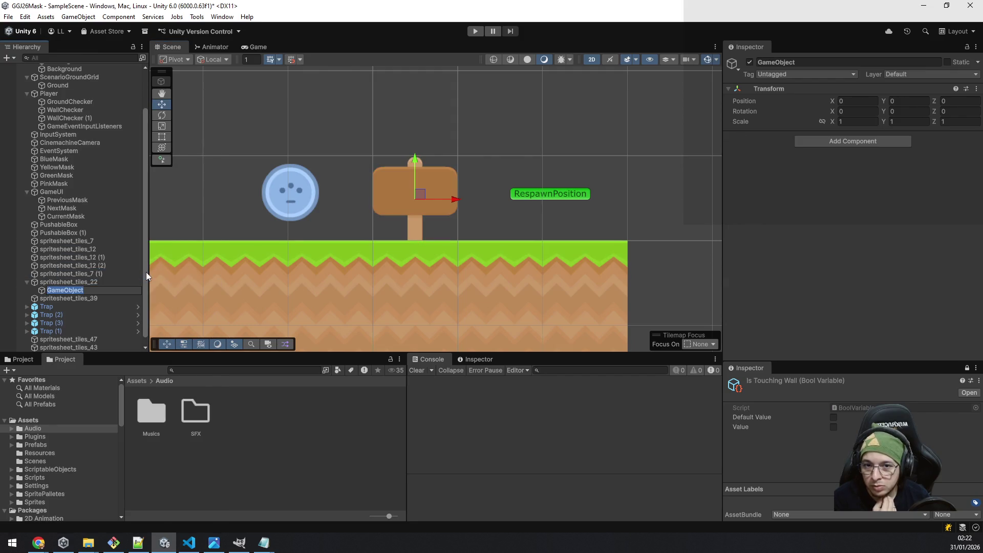
{"action": "mouse_move", "coordinate": [422, 171]}
{"action": "left_mouse_down"}
{"action": "mouse_move", "coordinate": [431, 255]}
{"action": "mouse_move", "coordinate": [455, 286]}
{"action": "left_mouse_up"}
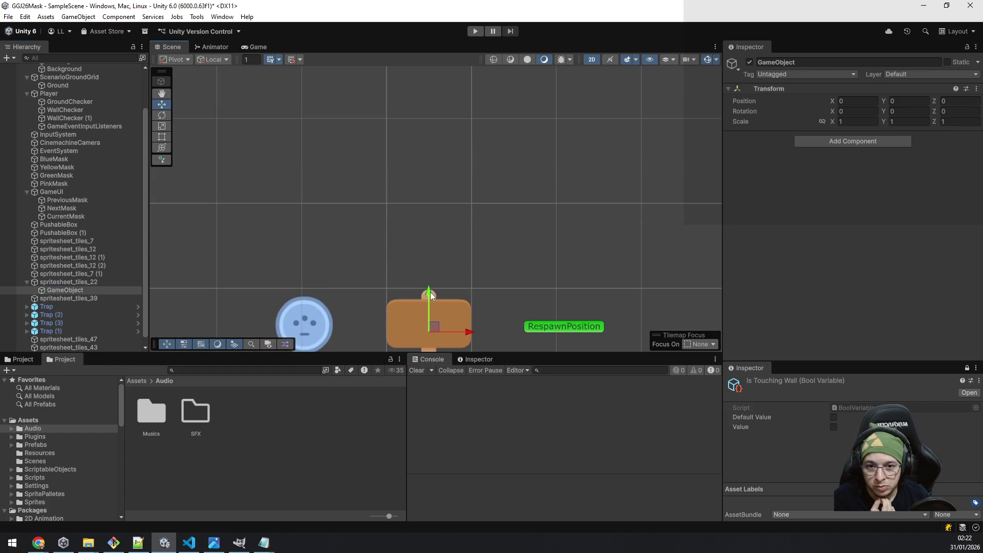
{"action": "scroll", "coordinate": [39, 426], "scroll_direction": "down", "scroll_amount": 5}
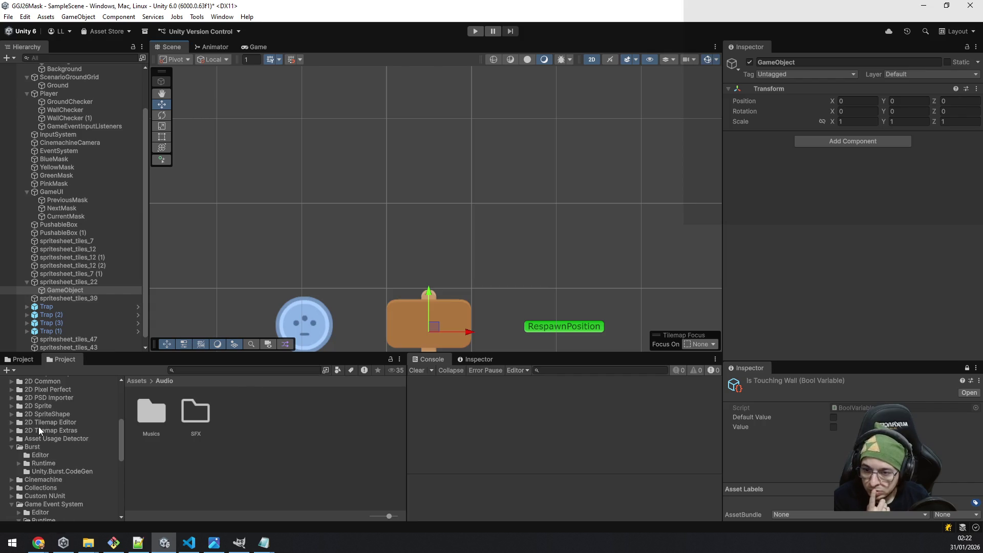
{"action": "scroll", "coordinate": [54, 423], "scroll_direction": "up", "scroll_amount": 5}
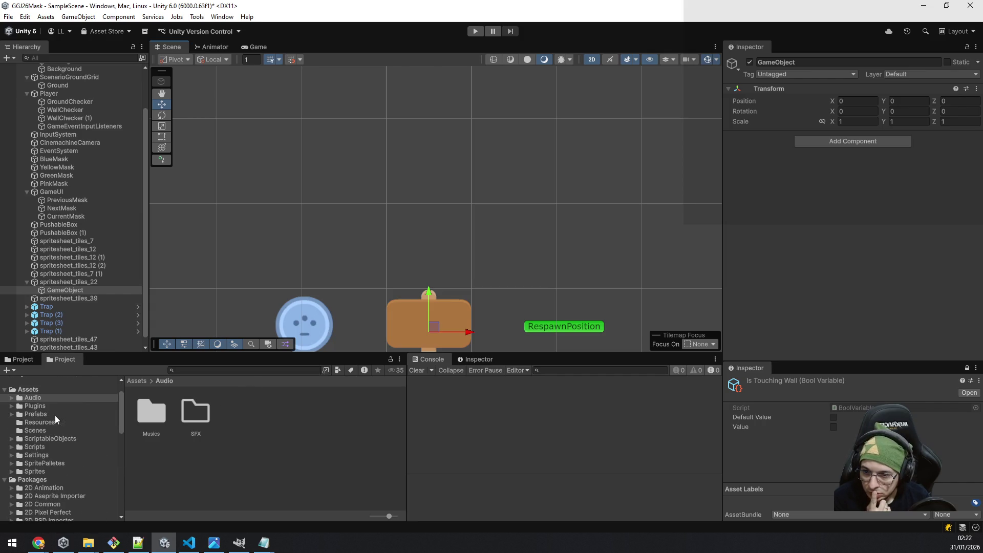
In the Project window, select brown_pressed in Sprites/HUD and UI.
{"action": "left_click", "coordinate": [6, 481]}
{"action": "left_click", "coordinate": [17, 504]}
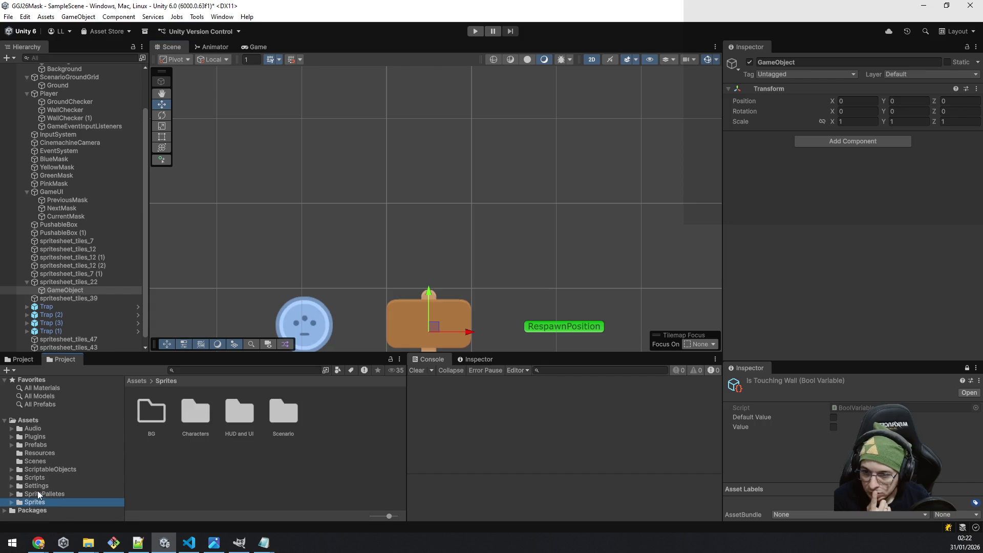
{"action": "left_click", "coordinate": [12, 502]}
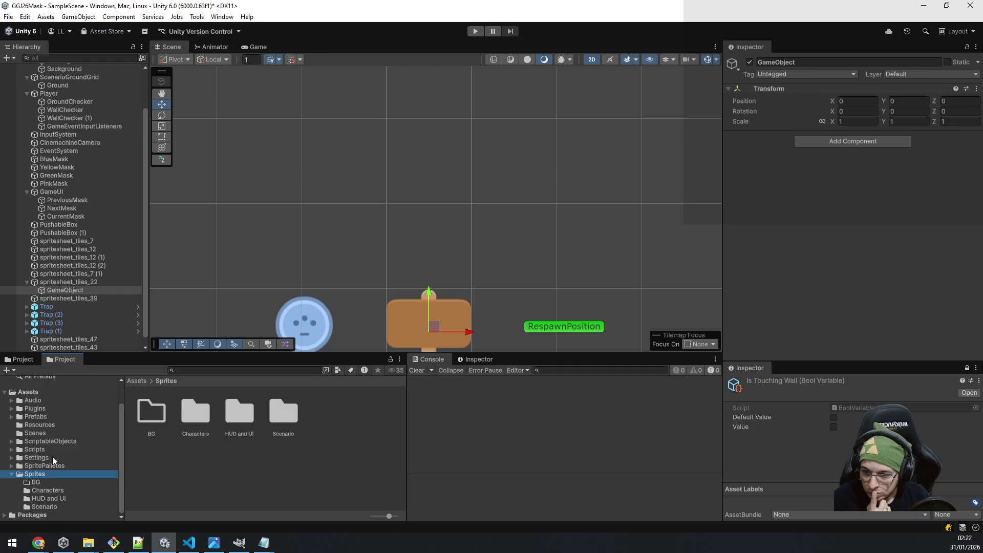
{"action": "left_click", "coordinate": [55, 499]}
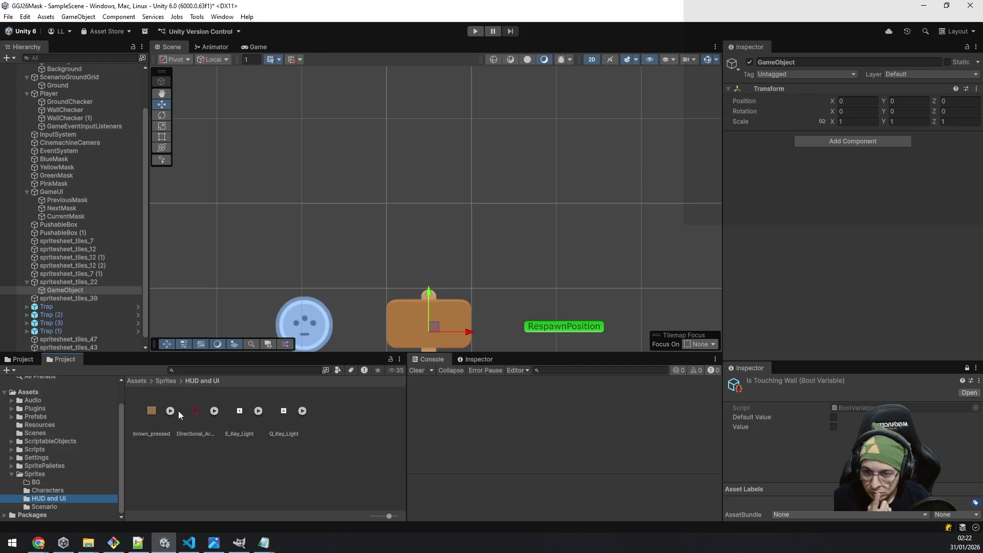
{"action": "left_click", "coordinate": [152, 413]}
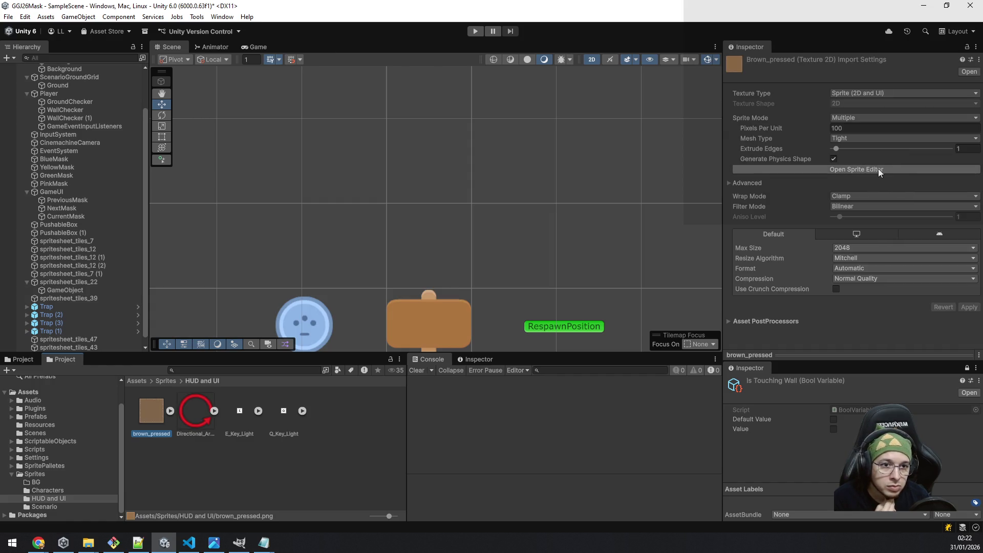
Set brown_pressed's Sprite Mode to Single and open the Sprite Editor.
{"action": "left_click", "coordinate": [875, 138]}
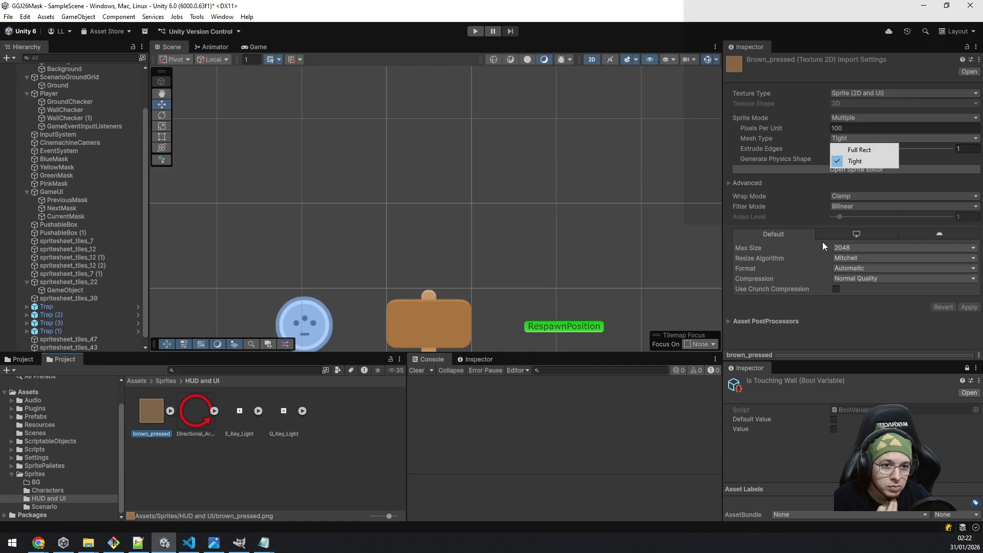
{"action": "left_click", "coordinate": [811, 338]}
{"action": "left_click", "coordinate": [845, 119]}
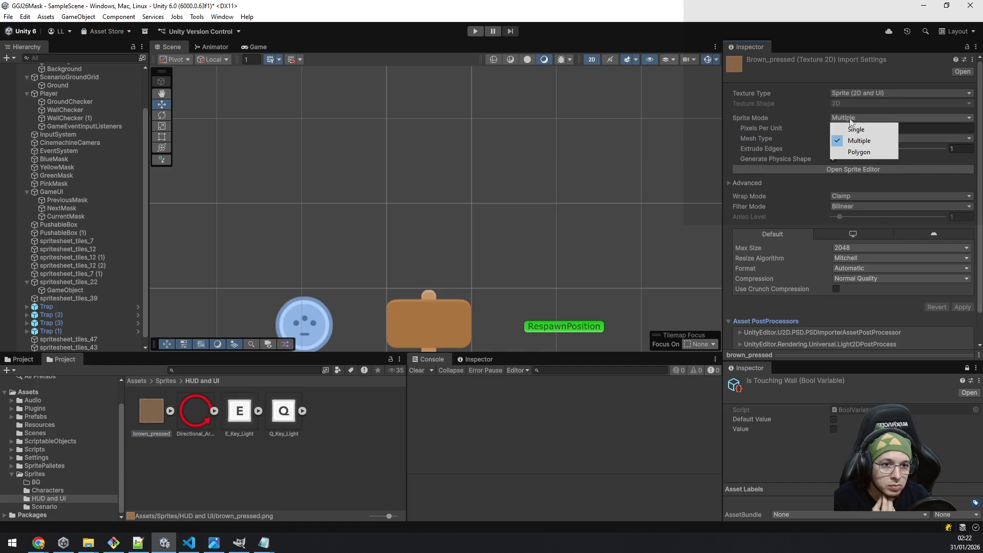
{"action": "left_click", "coordinate": [884, 132]}
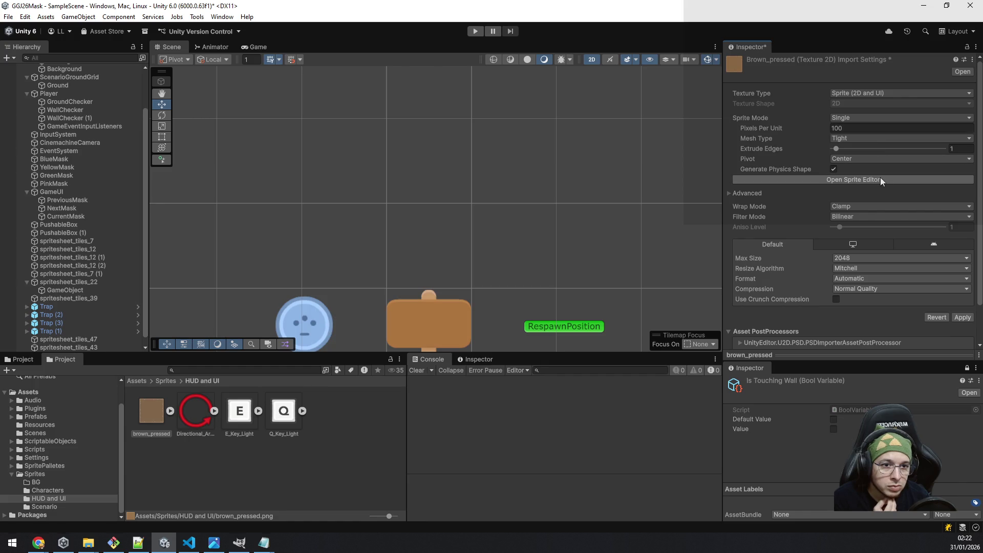
{"action": "left_click", "coordinate": [874, 117]}
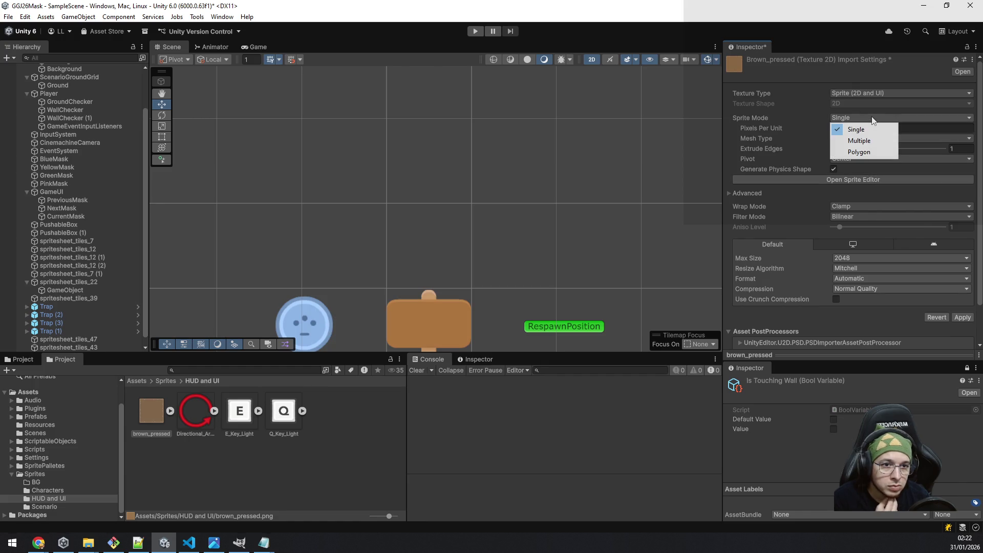
{"action": "left_click", "coordinate": [880, 127]}
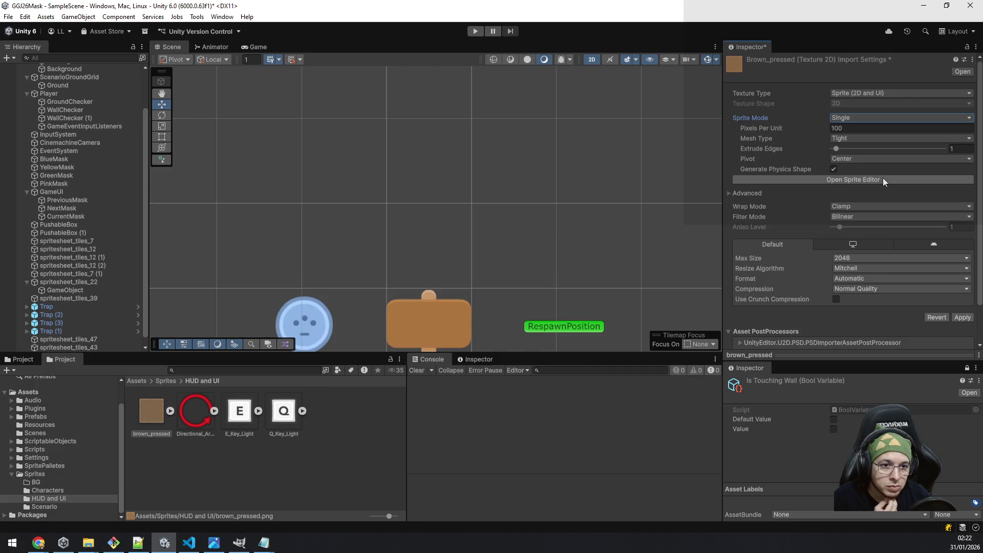
{"action": "left_click", "coordinate": [883, 178]}
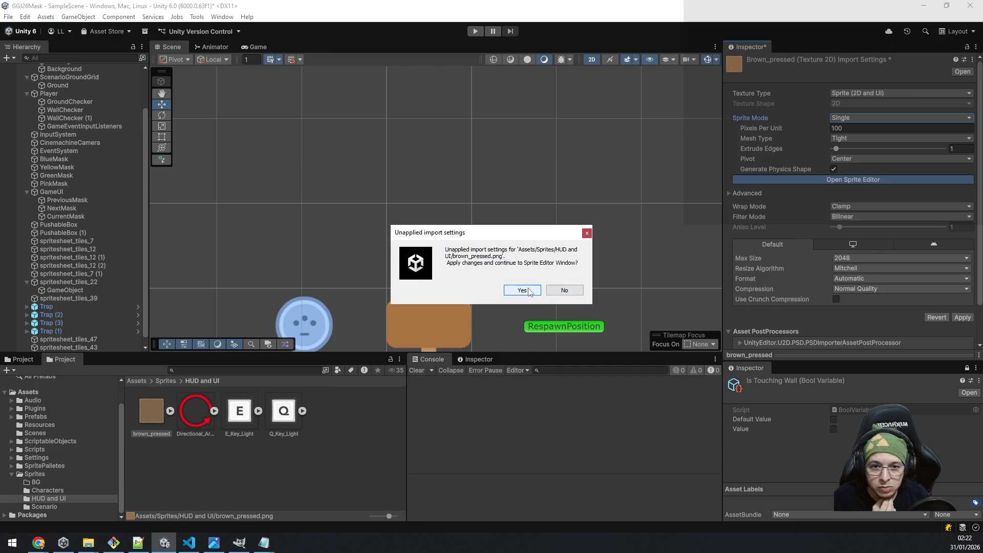
{"action": "left_click", "coordinate": [563, 291]}
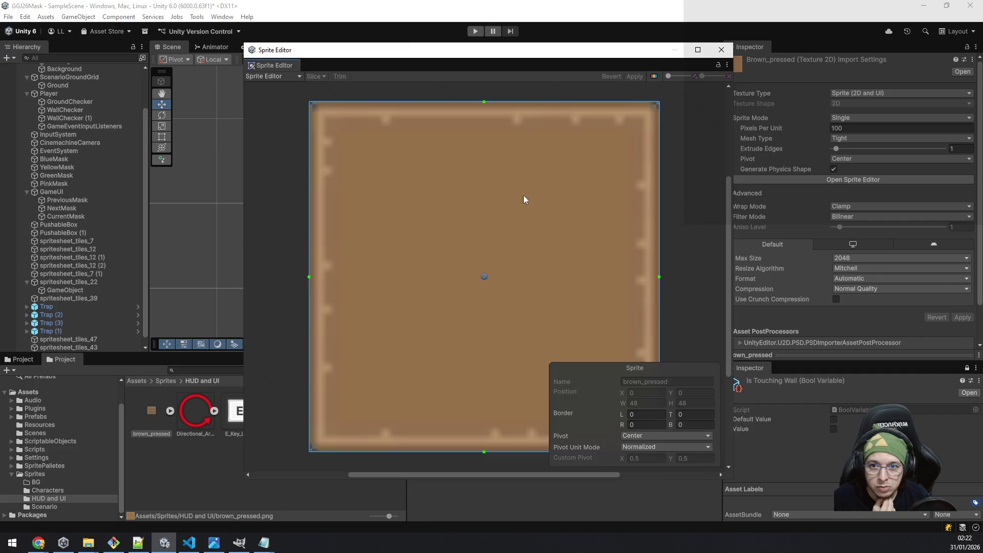
{"action": "left_click", "coordinate": [276, 76]}
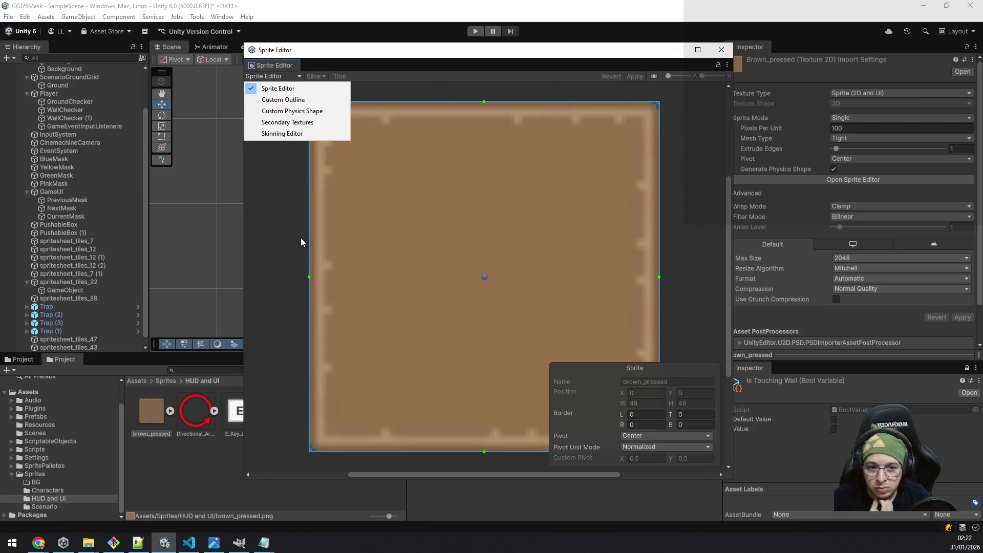
{"action": "left_click", "coordinate": [281, 250]}
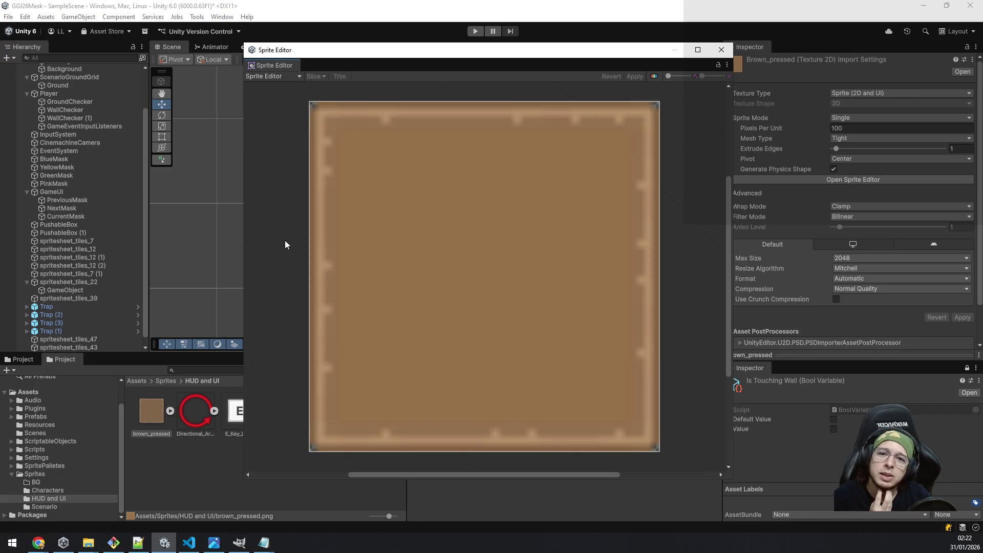
{"action": "left_click", "coordinate": [262, 77]}
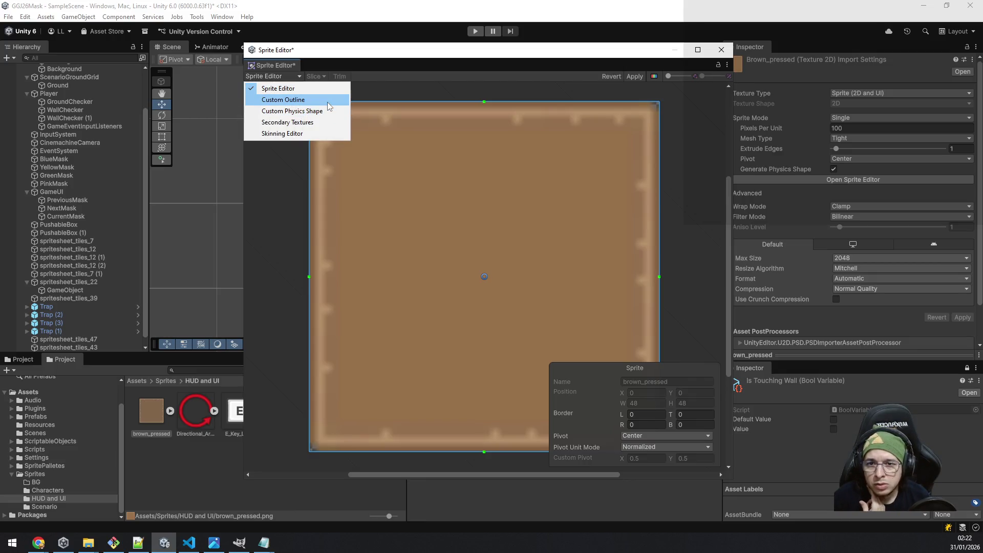
{"action": "left_click", "coordinate": [686, 302]}
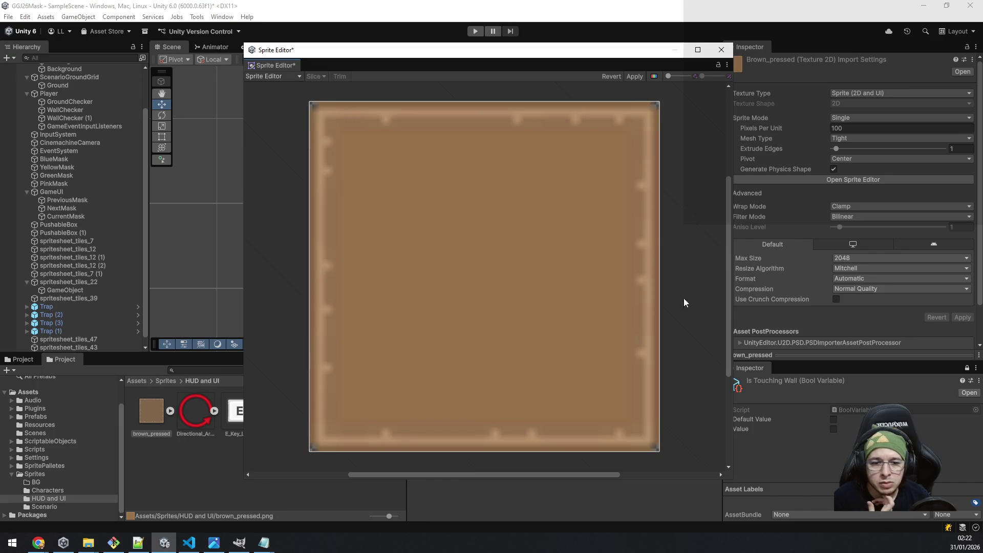
{"action": "left_click", "coordinate": [265, 76]}
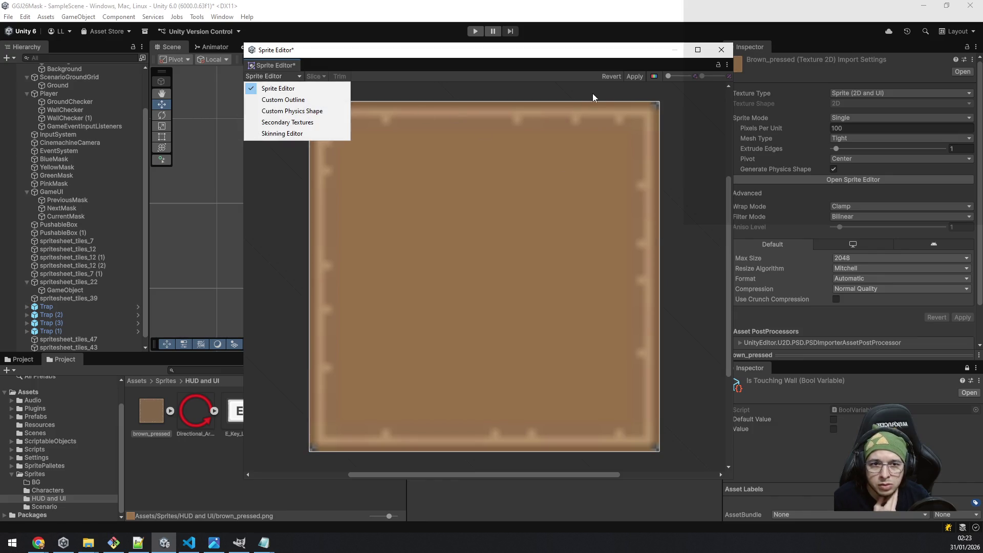
{"action": "left_click", "coordinate": [674, 91]}
{"action": "left_click", "coordinate": [722, 49]}
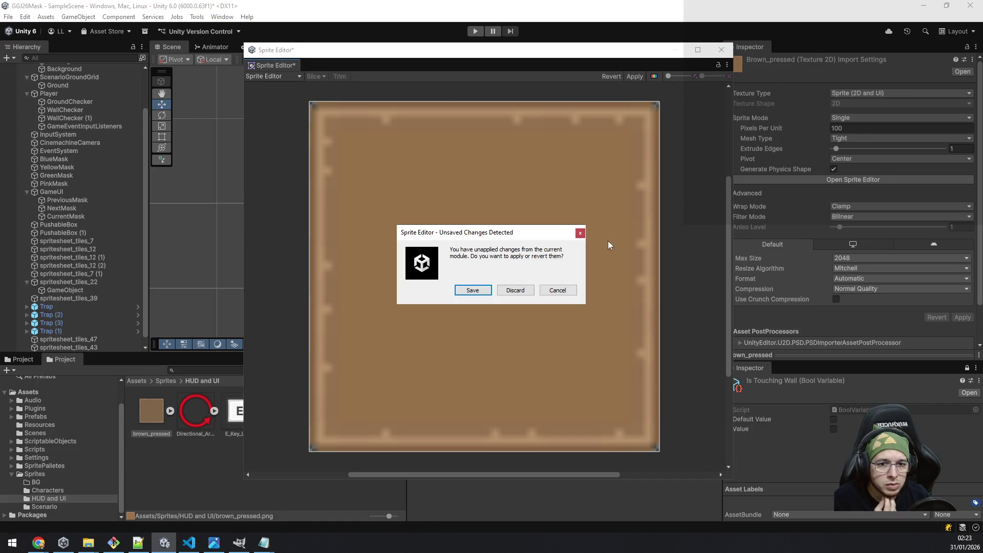
{"action": "left_click", "coordinate": [522, 290]}
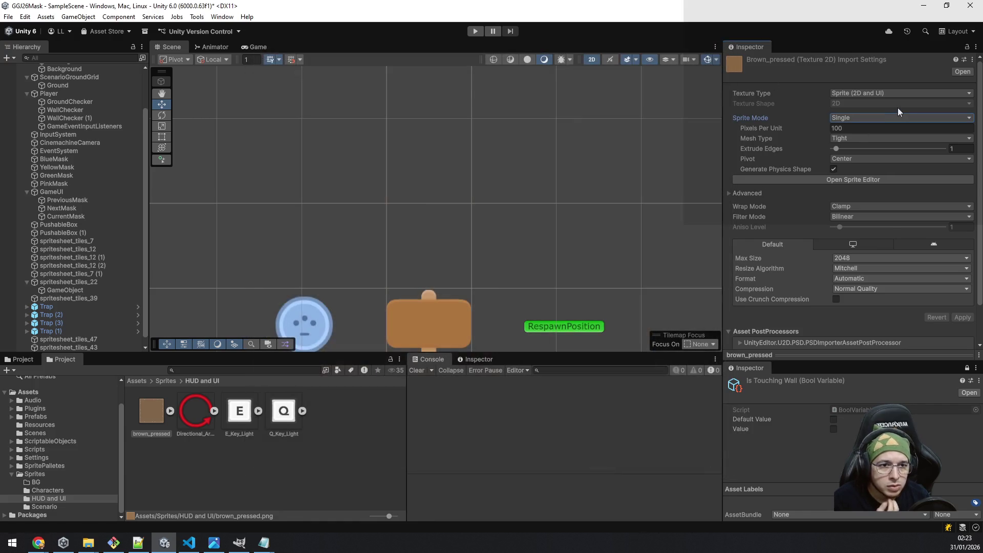
Set brown_pressed to Sprite (2D and UI), Single mode, Full Rect mesh and Center pivot.
{"action": "left_click", "coordinate": [856, 140]}
{"action": "left_click", "coordinate": [863, 148]}
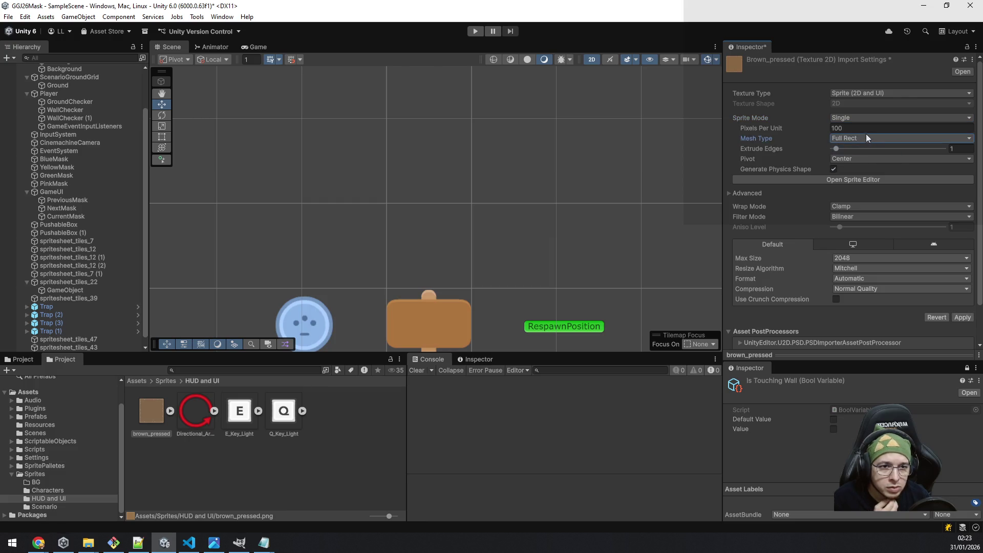
{"action": "left_click", "coordinate": [865, 161]}
{"action": "left_click", "coordinate": [868, 168]}
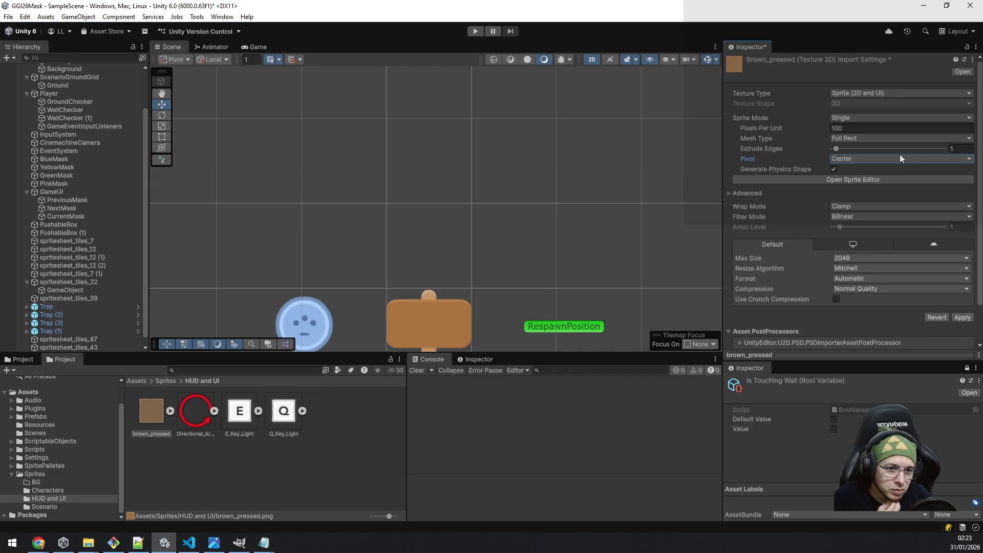
{"action": "left_click", "coordinate": [868, 118]}
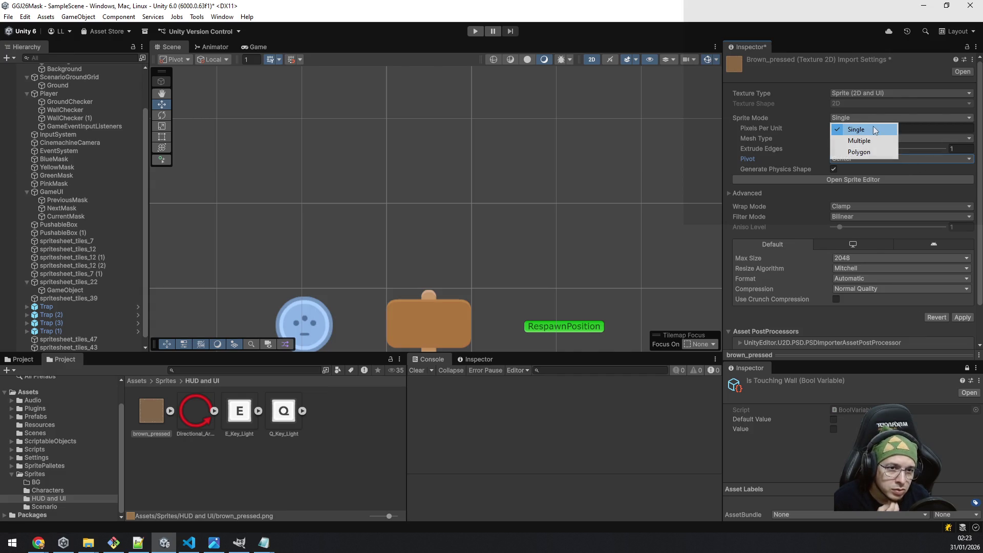
{"action": "left_click", "coordinate": [874, 130]}
{"action": "left_click", "coordinate": [872, 94]}
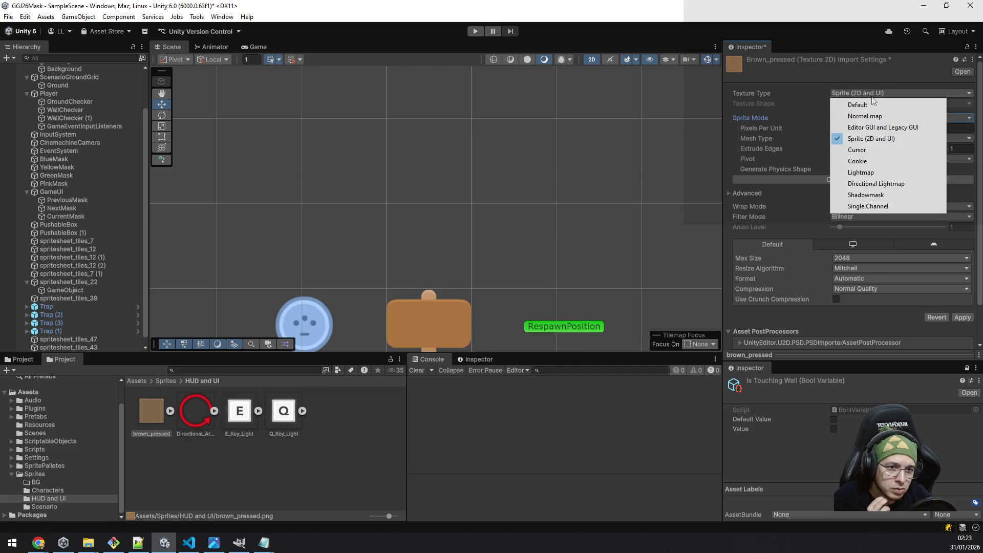
{"action": "left_click", "coordinate": [778, 24]}
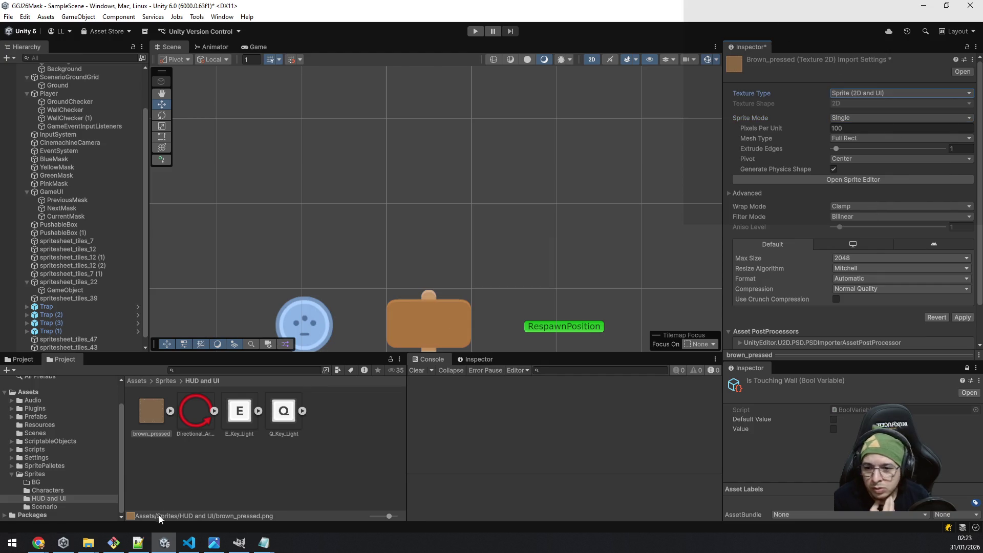
{"action": "mouse_move", "coordinate": [39, 542]}
{"action": "left_click", "coordinate": [374, 501]}
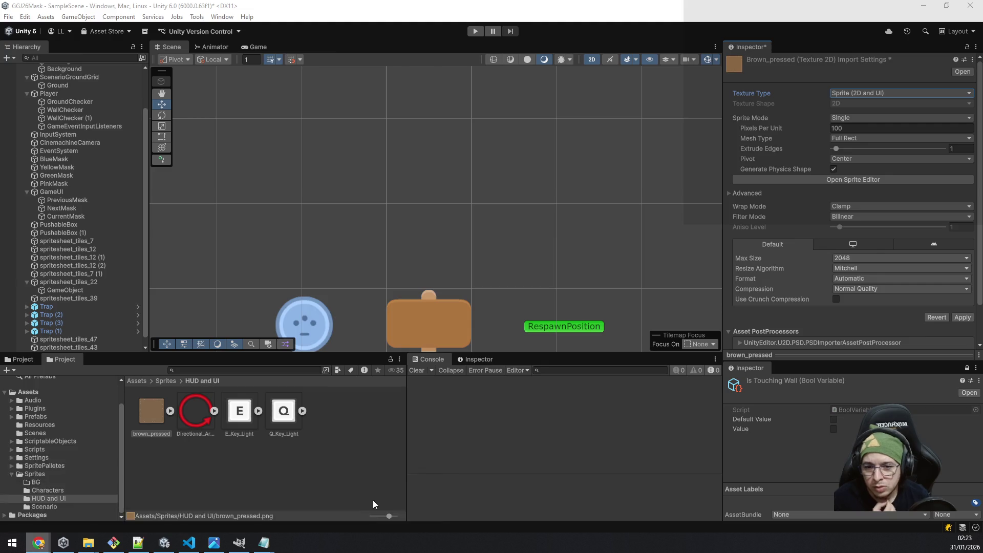
Search Google for 'unity 9 slice' in a new browser tab.
{"action": "key", "text": "ctrl+t"}
{"action": "type", "text": "go"}
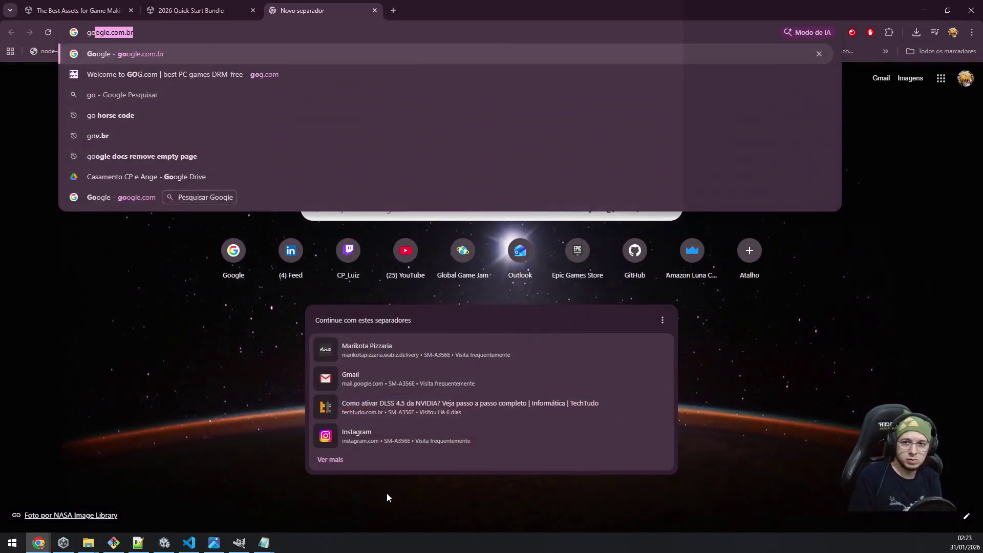
{"action": "key", "text": "Return"}
{"action": "type", "text": "unity "}
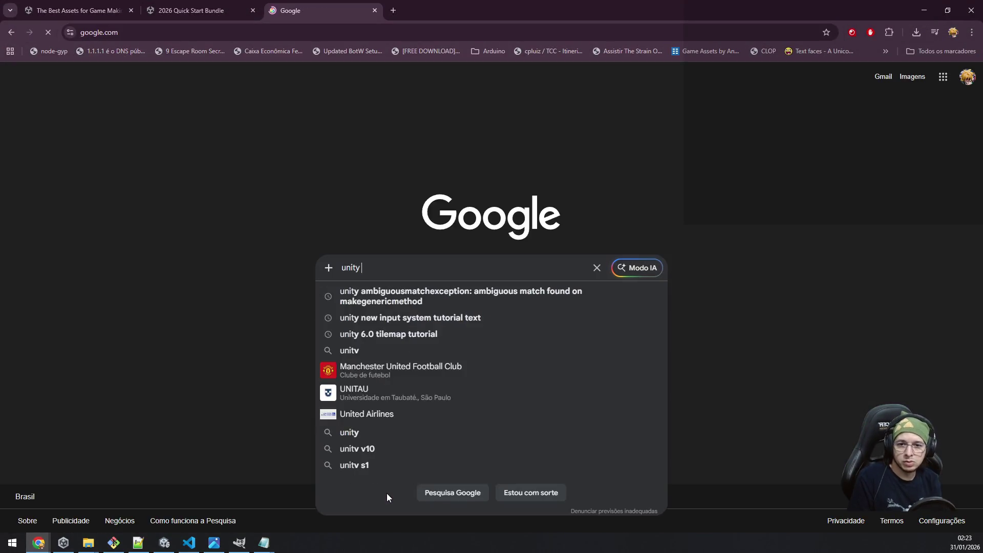
{"action": "type", "text": "9 sl"}
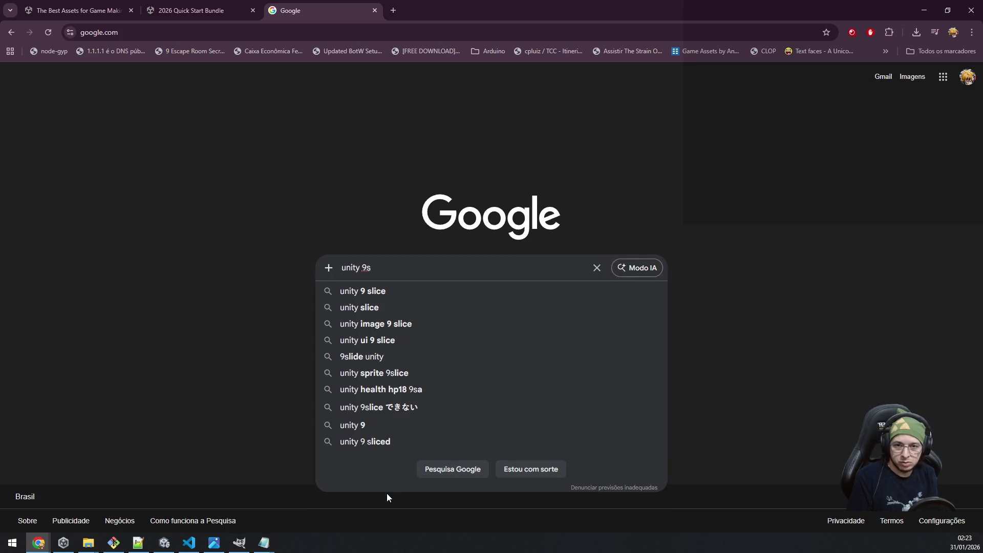
{"action": "key", "text": "Down"}
{"action": "key", "text": "Return"}
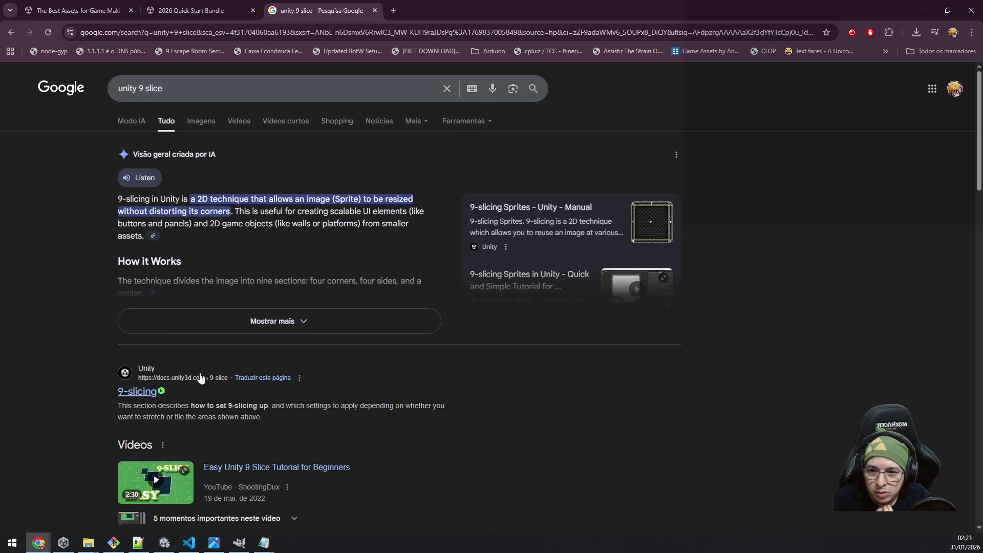
Open the Unity Manual 9-slicing result and its 'Set up your sprite for 9-slicing' page.
{"action": "middle_click", "coordinate": [142, 392]}
{"action": "left_click", "coordinate": [412, 12]}
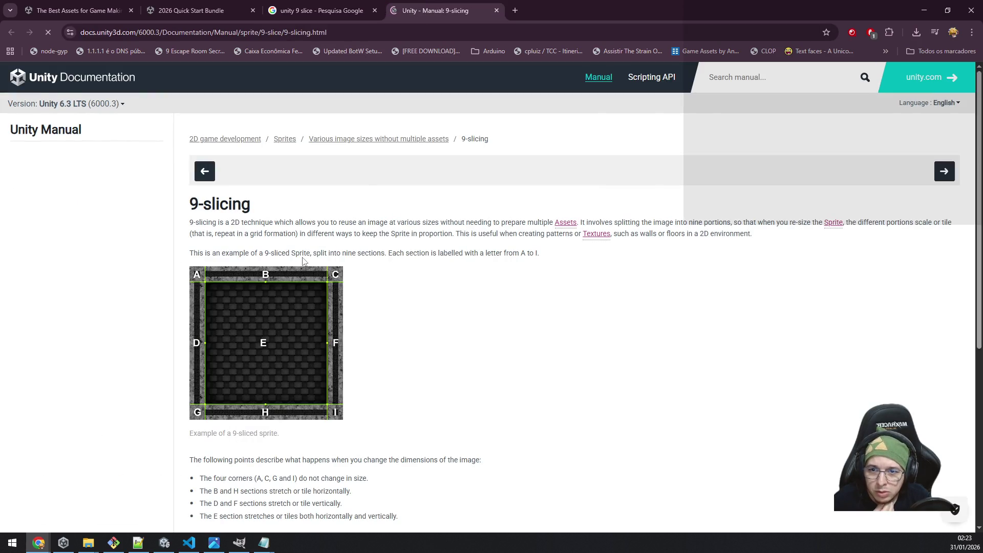
{"action": "scroll", "coordinate": [303, 259], "scroll_direction": "down", "scroll_amount": 4}
{"action": "scroll", "coordinate": [302, 259], "scroll_direction": "up", "scroll_amount": 4}
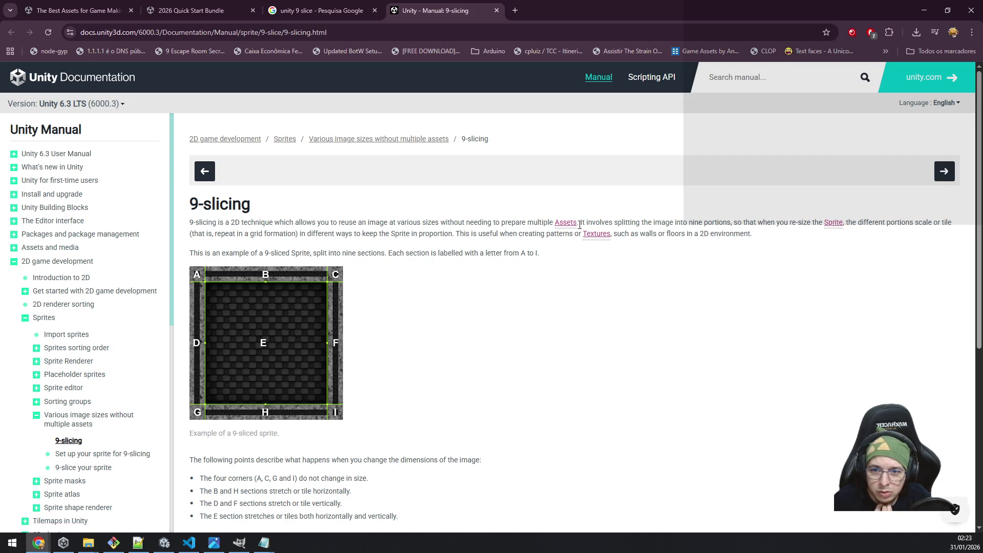
{"action": "scroll", "coordinate": [320, 291], "scroll_direction": "down", "scroll_amount": 3}
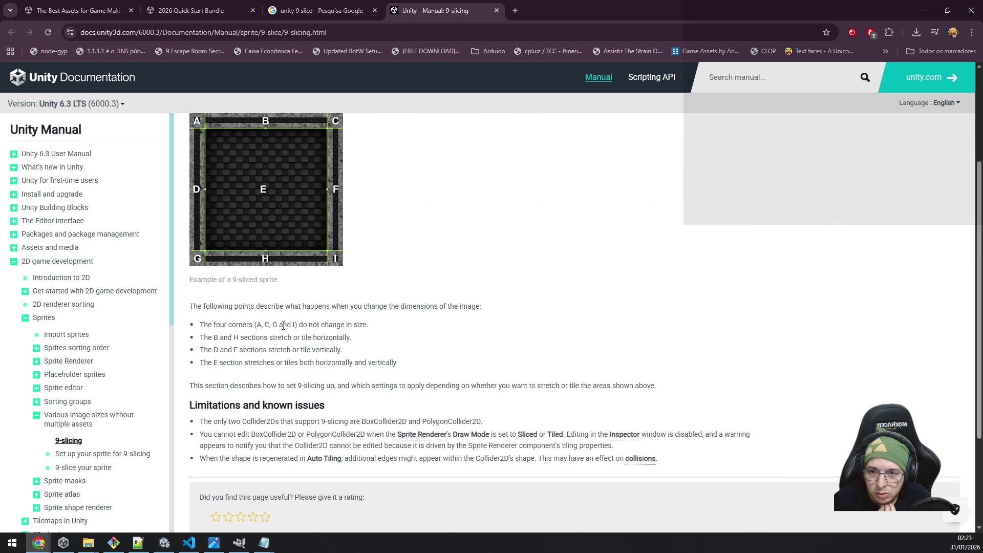
{"action": "scroll", "coordinate": [282, 323], "scroll_direction": "down", "scroll_amount": 3}
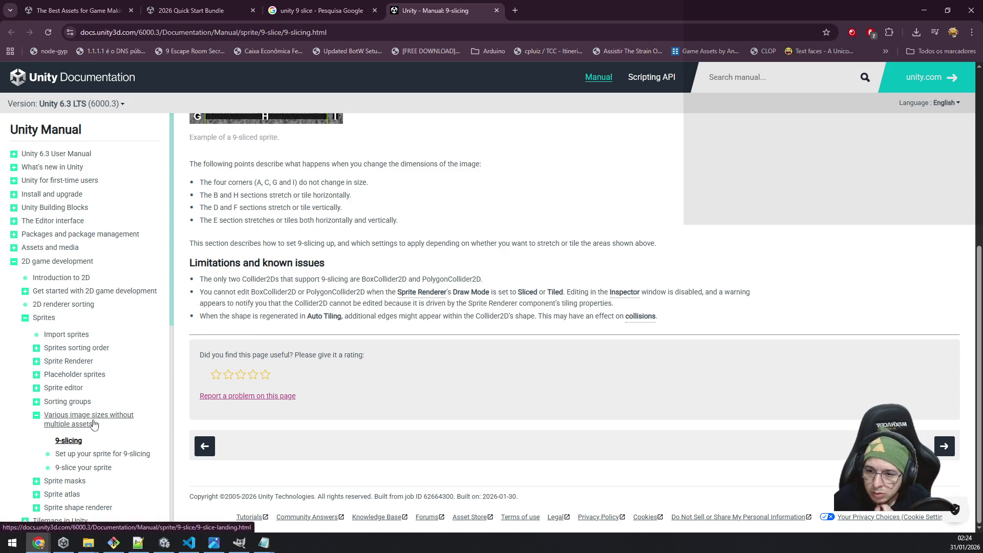
{"action": "left_click", "coordinate": [98, 454]}
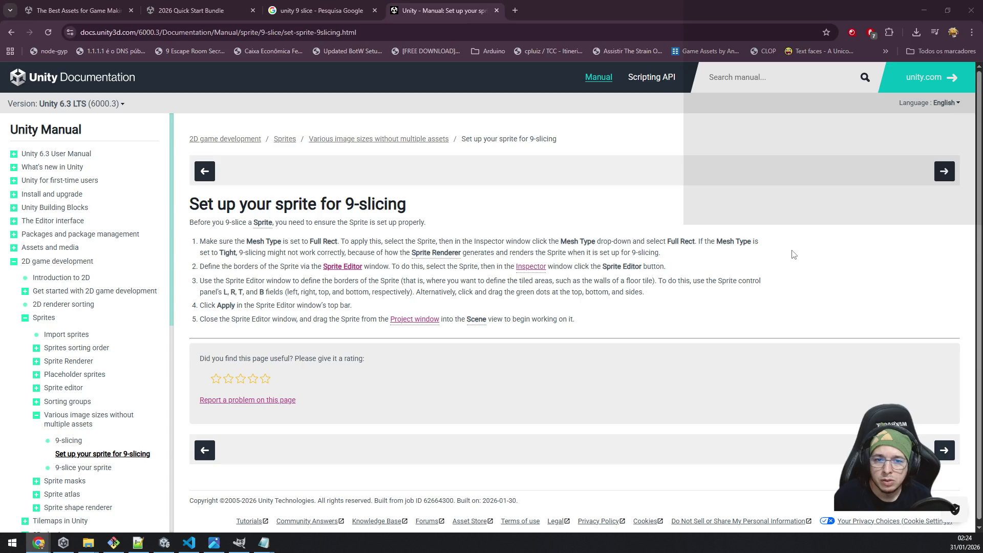
Read the page's note on the Tight mesh type, then return to Unity.
{"action": "key", "text": "alt+Tab"}
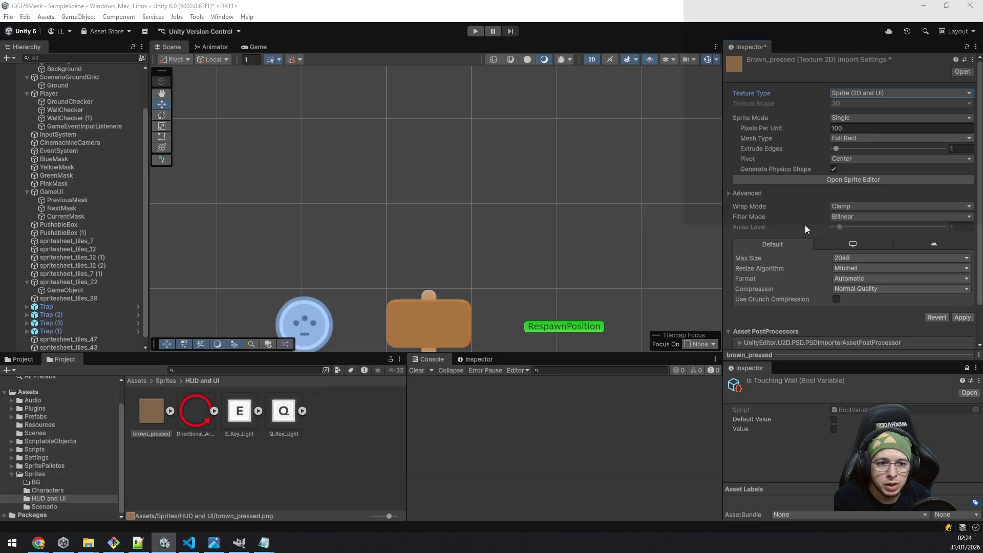
{"action": "key", "text": "alt+Tab"}
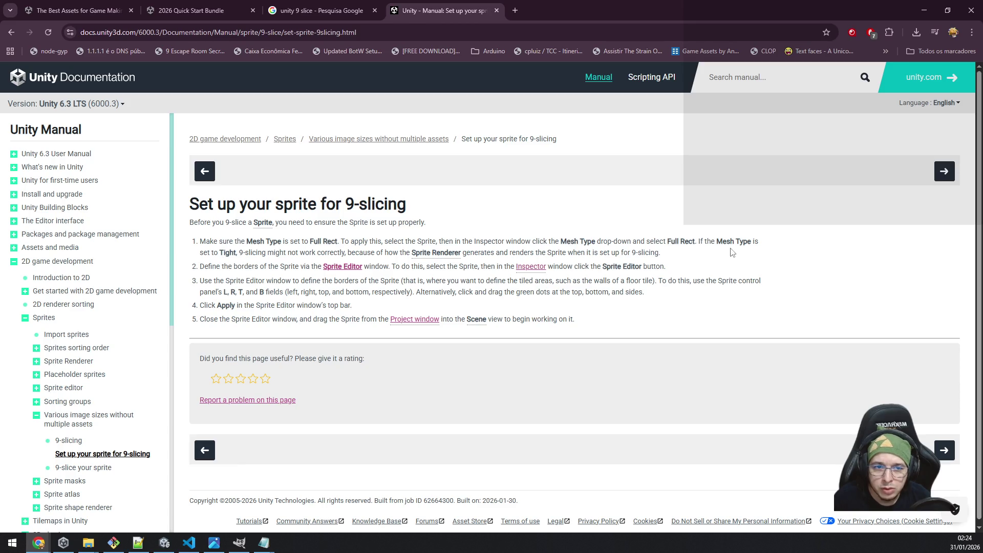
{"action": "left_click_drag", "start_coordinate": [212, 255], "coordinate": [263, 254]}
{"action": "left_click", "coordinate": [352, 252]}
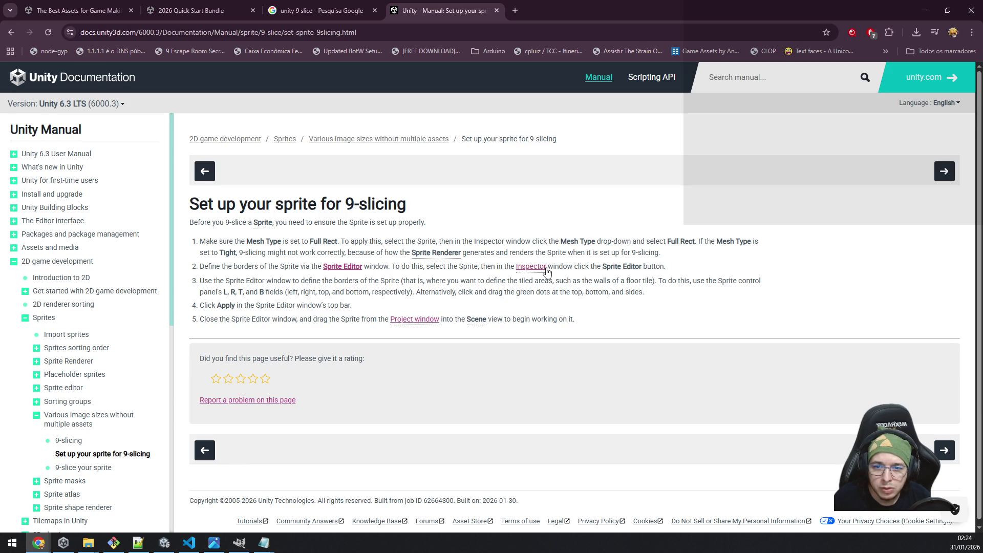
{"action": "key", "text": "alt+Tab"}
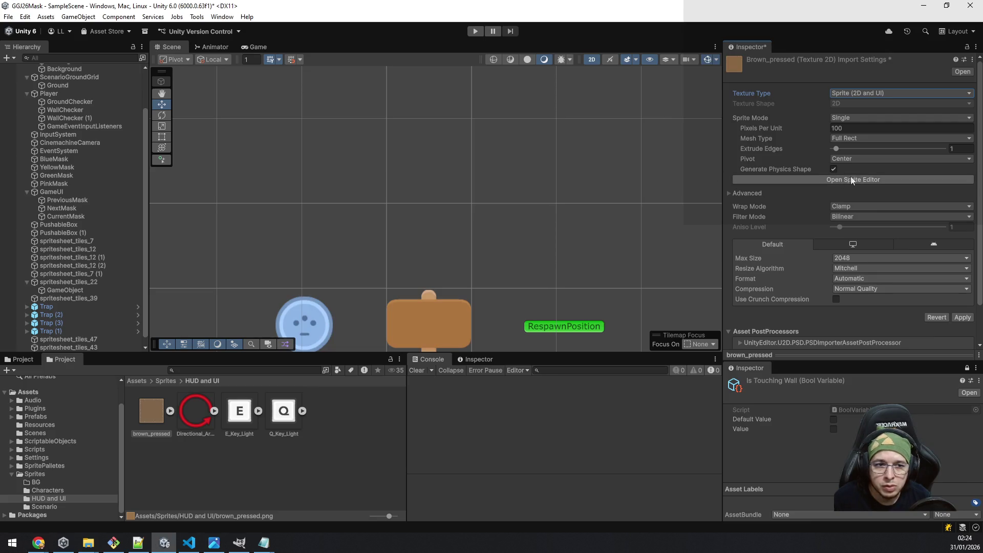
Apply pending import changes and open brown_pressed in the Sprite Editor to adjust borders.
{"action": "left_click", "coordinate": [866, 179]}
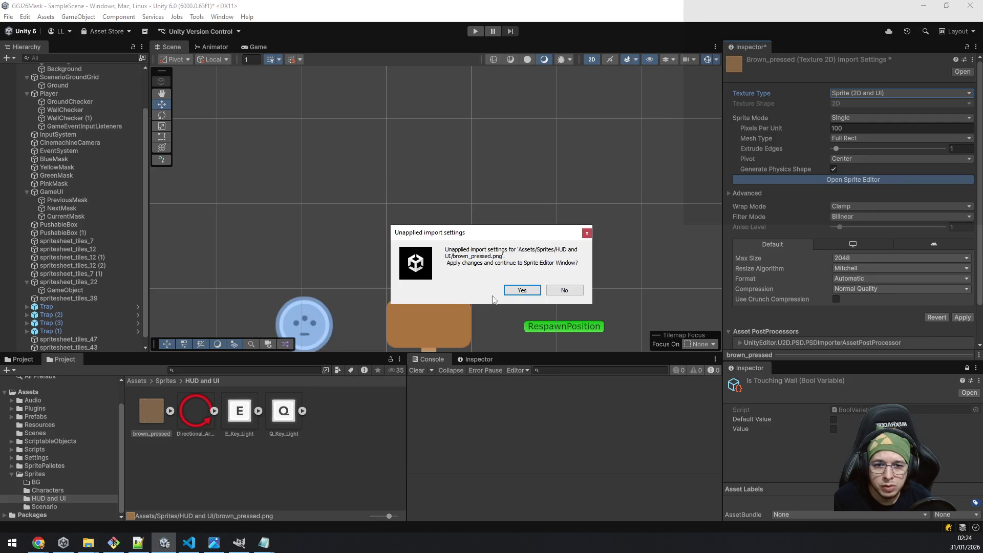
{"action": "left_click", "coordinate": [517, 291]}
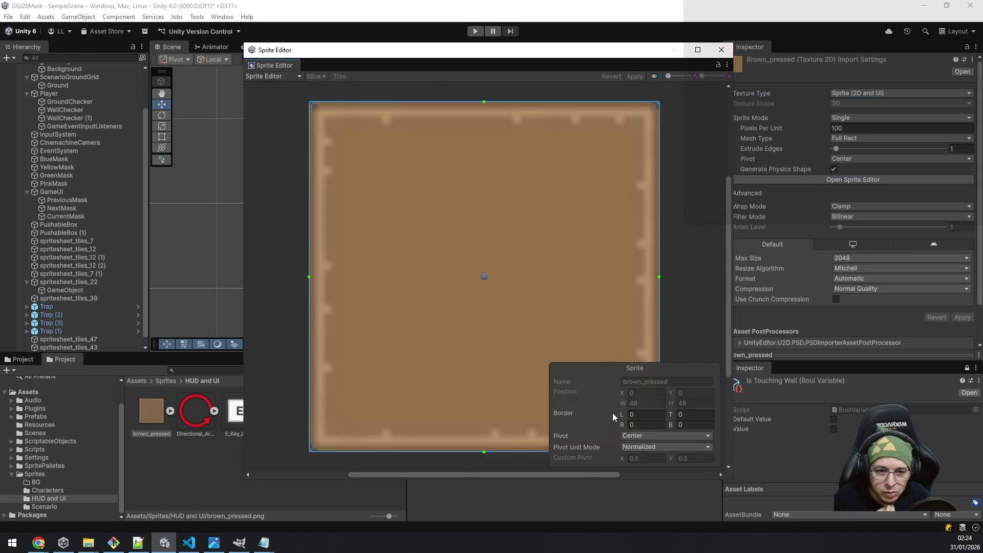
{"action": "left_click_drag", "start_coordinate": [625, 414], "coordinate": [627, 415]}
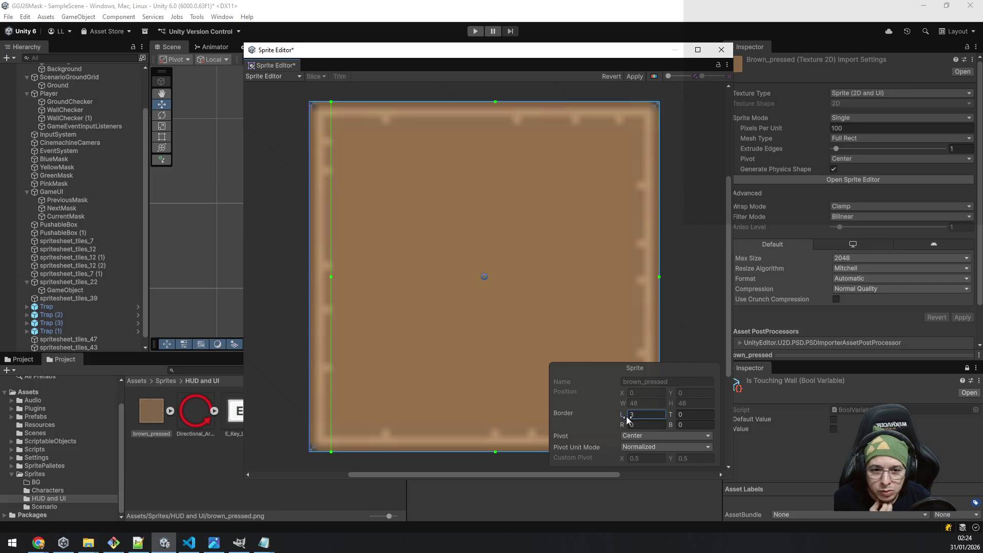
{"action": "left_click", "coordinate": [693, 414]}
{"action": "type", "text": "33"}
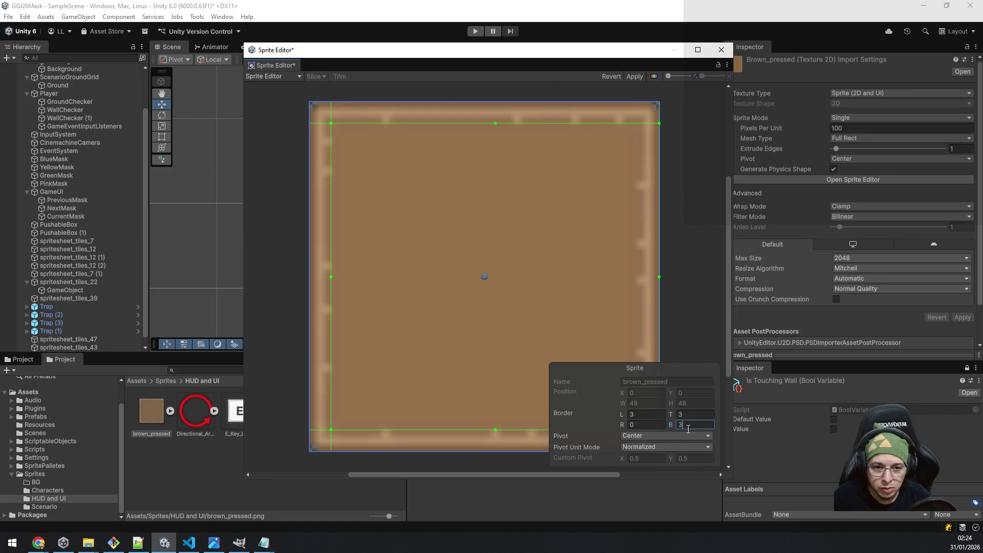
{"action": "left_click", "coordinate": [650, 424]}
{"action": "type", "text": "3"}
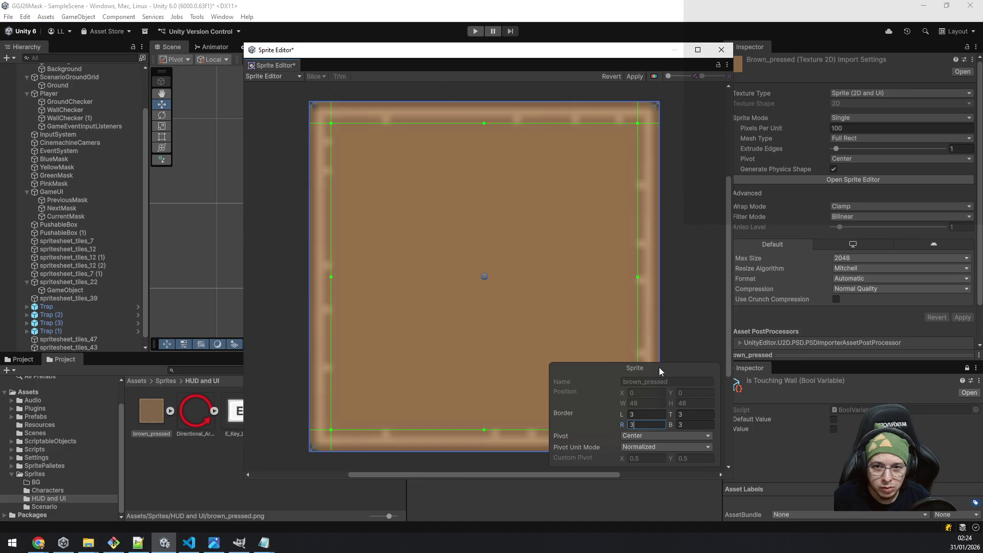
Set the left, top, bottom and right sprite borders to 4 and apply.
{"action": "left_click", "coordinate": [646, 414]}
{"action": "type", "text": "4"}
{"action": "left_click", "coordinate": [693, 418]}
{"action": "type", "text": "4"}
{"action": "left_click", "coordinate": [696, 424]}
{"action": "type", "text": "4"}
{"action": "left_click", "coordinate": [653, 426]}
{"action": "type", "text": "4"}
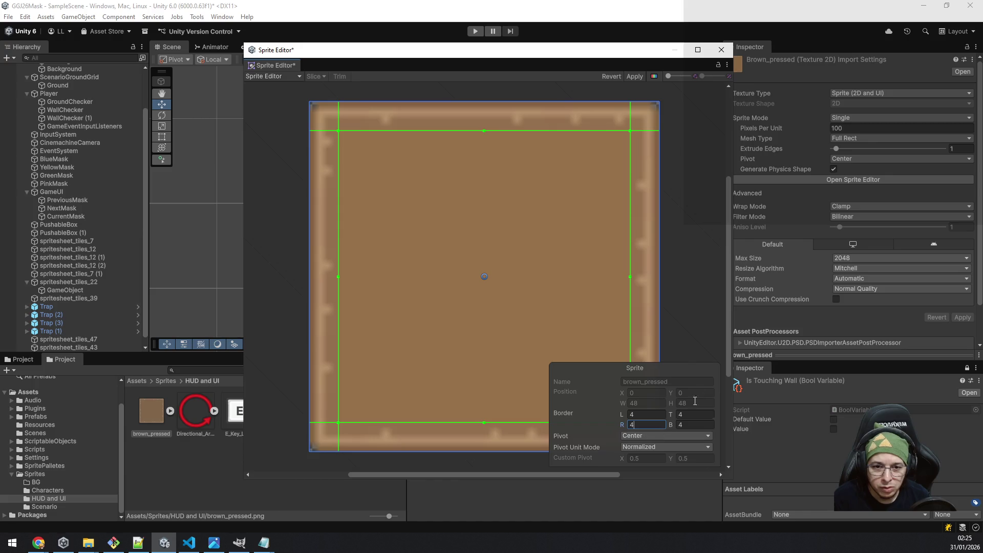
{"action": "left_click", "coordinate": [633, 76]}
Raise brown_pressed's Max Size to 4096 and apply.
{"action": "left_click", "coordinate": [862, 260]}
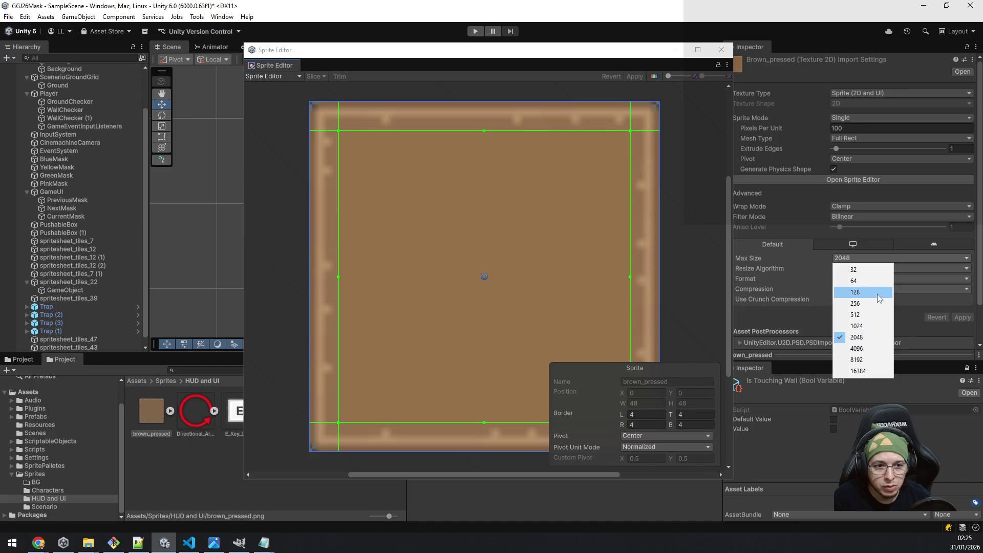
{"action": "left_click", "coordinate": [873, 345]}
{"action": "left_click", "coordinate": [956, 317]}
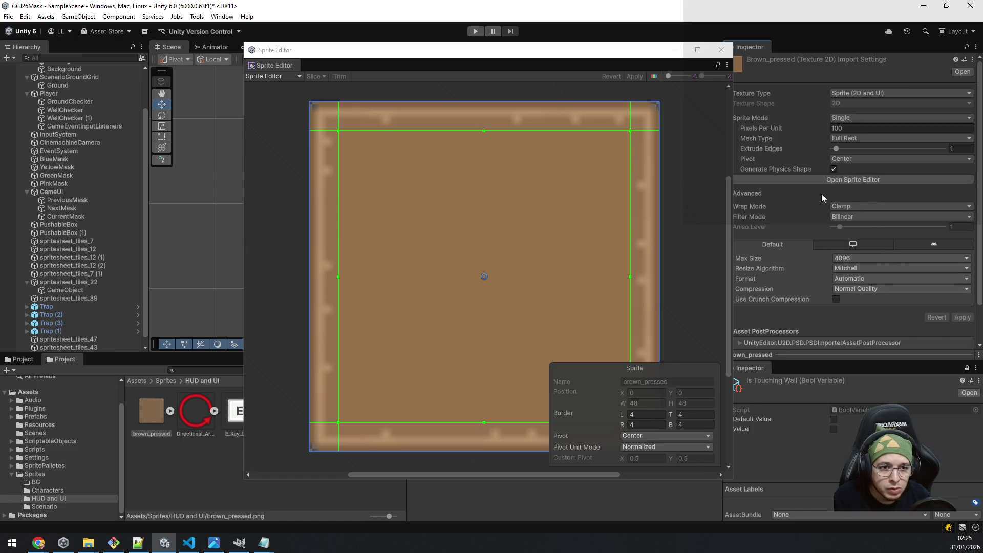
{"action": "scroll", "coordinate": [866, 303], "scroll_direction": "down", "scroll_amount": 2}
{"action": "scroll", "coordinate": [838, 310], "scroll_direction": "up", "scroll_amount": 2}
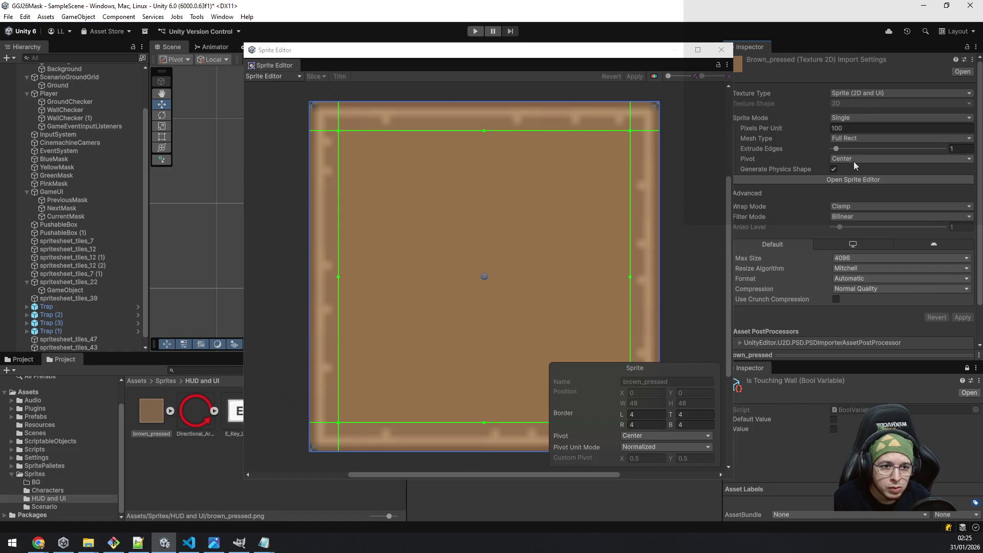
Enable Generate Mipmap with Box filtering under Advanced, apply, and close the Sprite Editor.
{"action": "left_click", "coordinate": [870, 207]}
{"action": "left_click", "coordinate": [894, 194]}
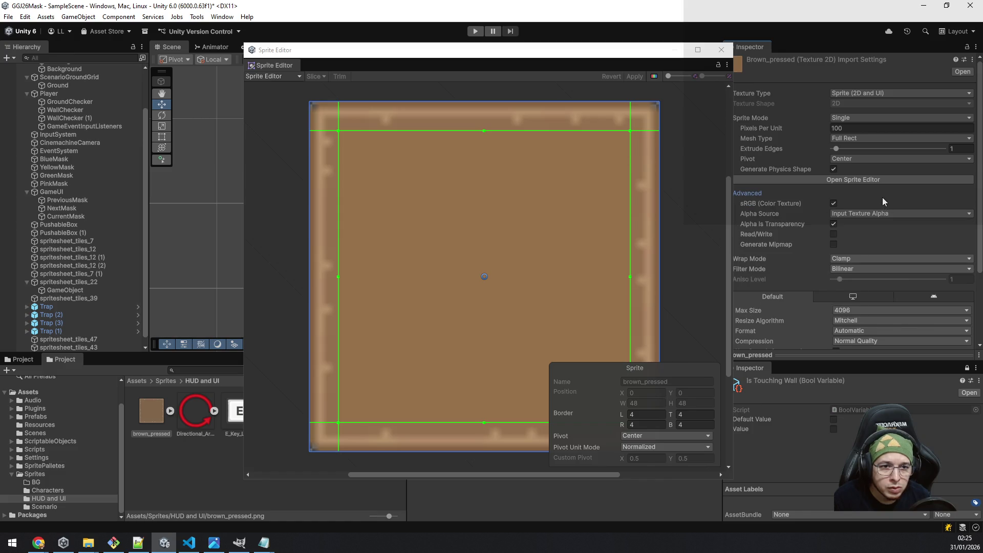
{"action": "left_click", "coordinate": [834, 244]}
{"action": "left_click", "coordinate": [869, 265]}
{"action": "left_click", "coordinate": [873, 245]}
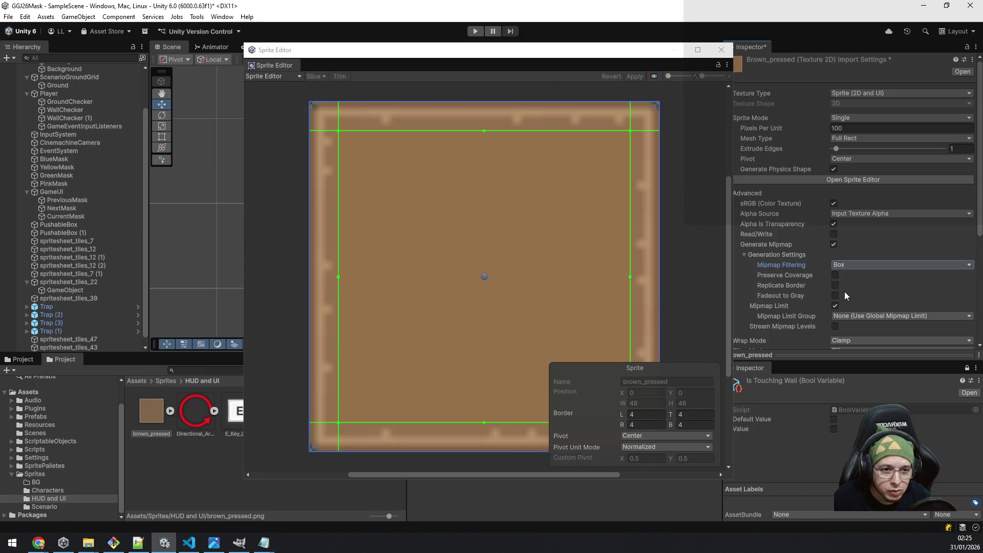
{"action": "scroll", "coordinate": [844, 291], "scroll_direction": "down", "scroll_amount": 1}
{"action": "scroll", "coordinate": [851, 275], "scroll_direction": "down", "scroll_amount": 4}
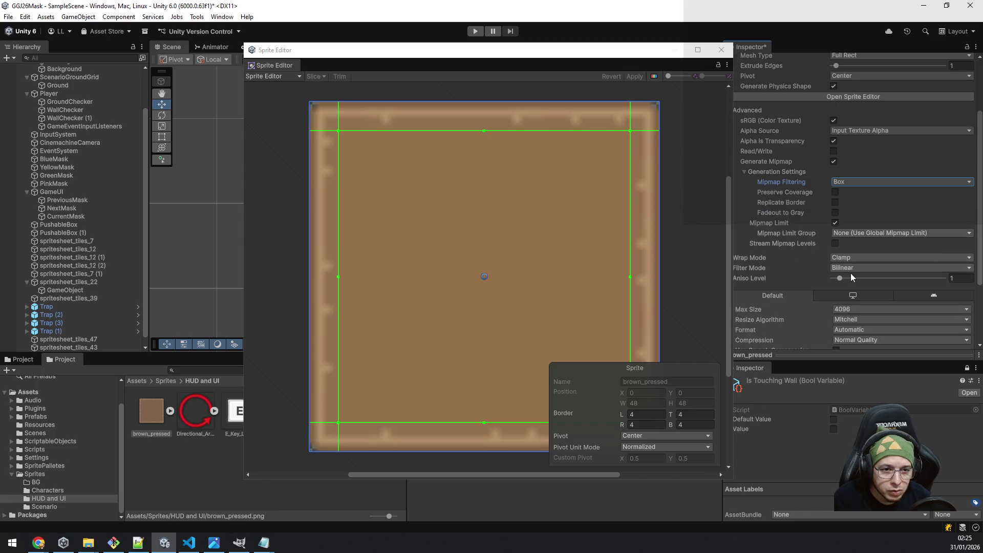
{"action": "left_click", "coordinate": [959, 312]}
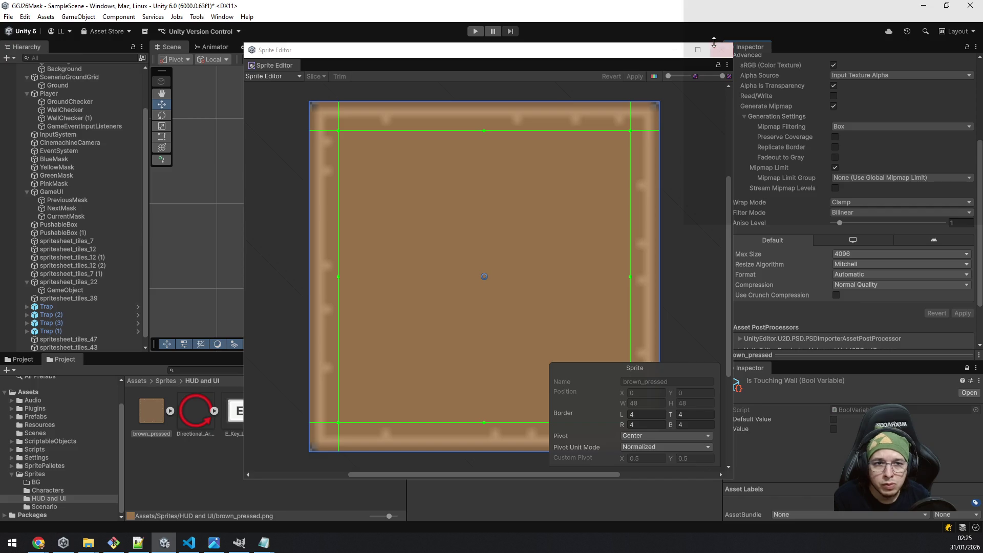
{"action": "left_click", "coordinate": [729, 55]}
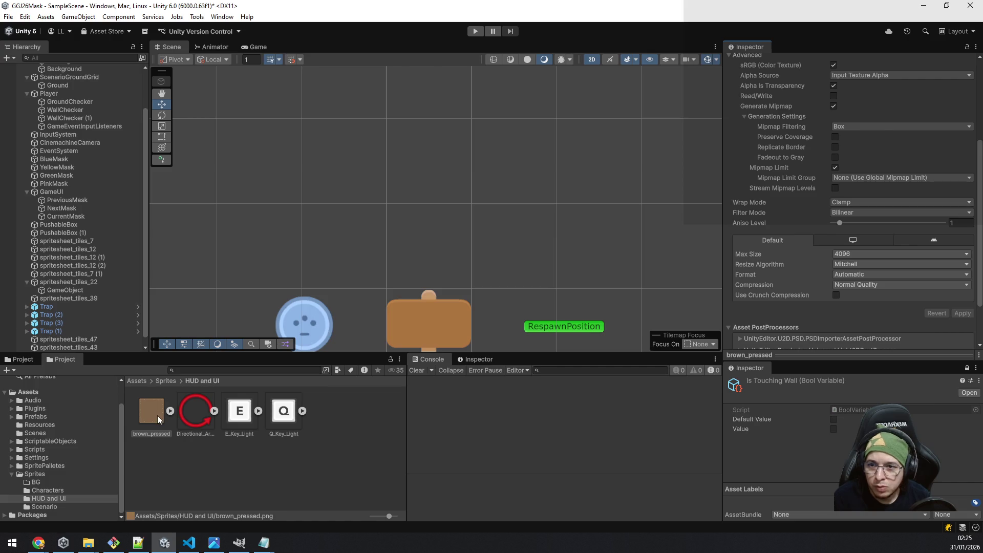
Add brown_pressed as a child of the signpost's GameObject and frame it in the scene.
{"action": "scroll", "coordinate": [104, 286], "scroll_direction": "up", "scroll_amount": 2}
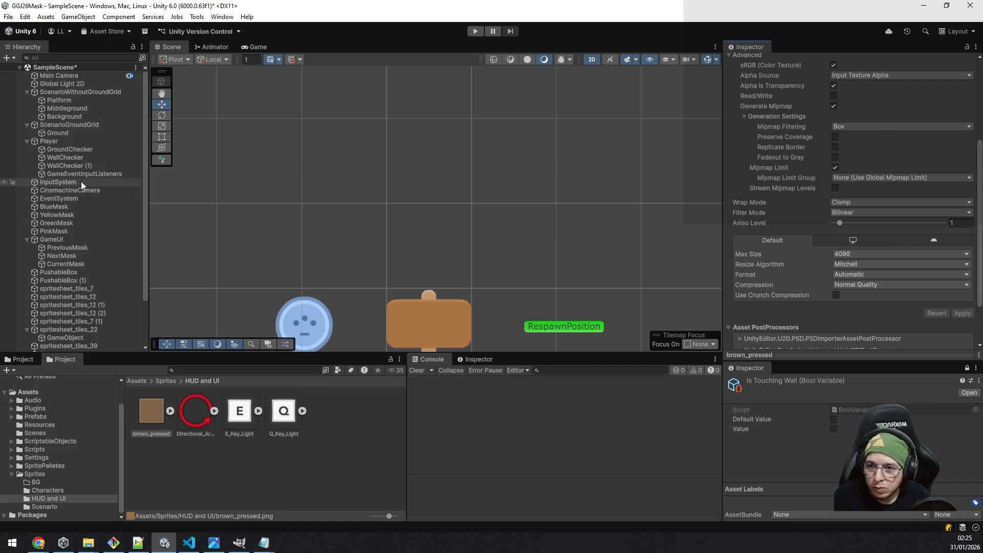
{"action": "left_click", "coordinate": [452, 317]}
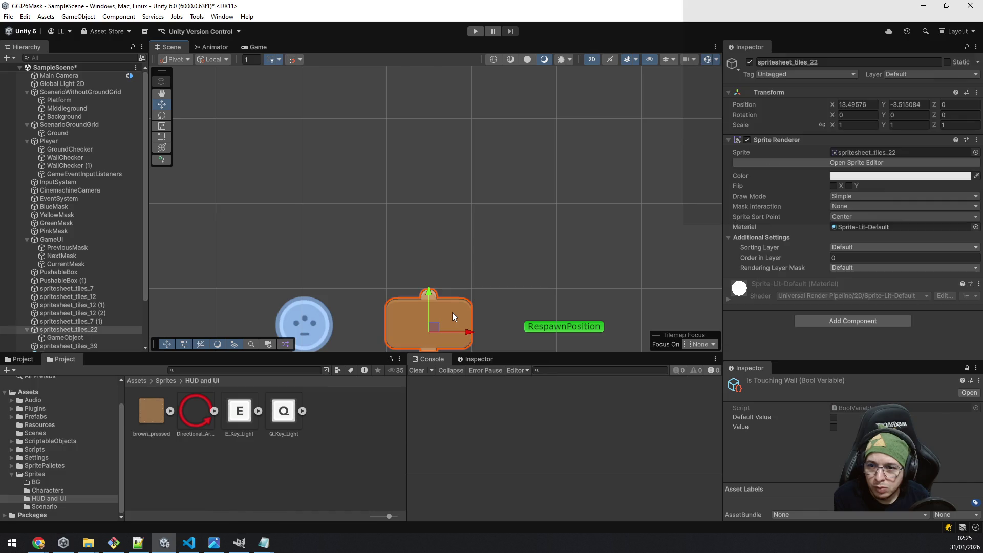
{"action": "left_click", "coordinate": [78, 337]}
{"action": "mouse_move", "coordinate": [164, 410]}
{"action": "left_mouse_down"}
{"action": "mouse_move", "coordinate": [77, 346]}
{"action": "mouse_move", "coordinate": [78, 322]}
{"action": "left_mouse_up"}
{"action": "scroll", "coordinate": [576, 245], "scroll_direction": "down", "scroll_amount": 1}
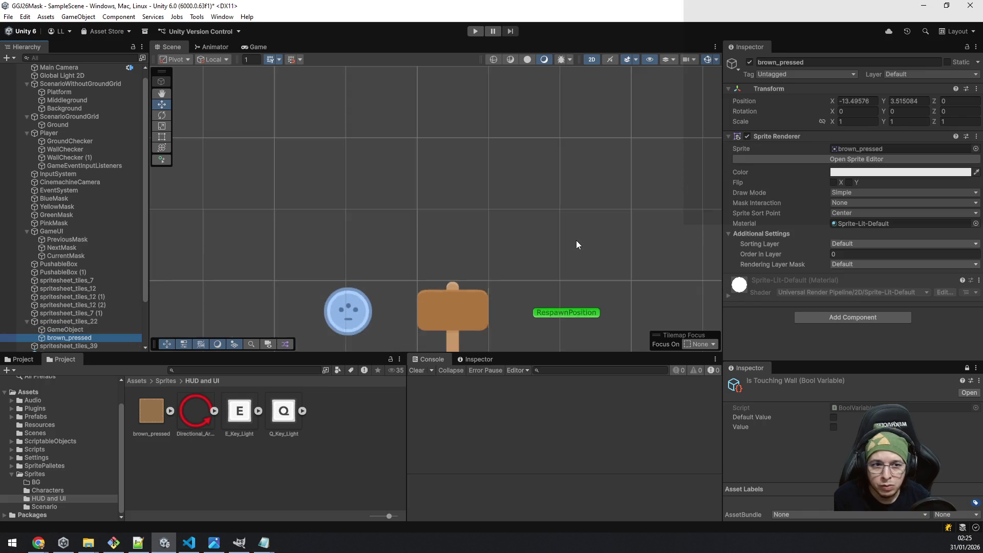
{"action": "scroll", "coordinate": [577, 245], "scroll_direction": "down", "scroll_amount": 3}
{"action": "scroll", "coordinate": [391, 266], "scroll_direction": "down", "scroll_amount": 2}
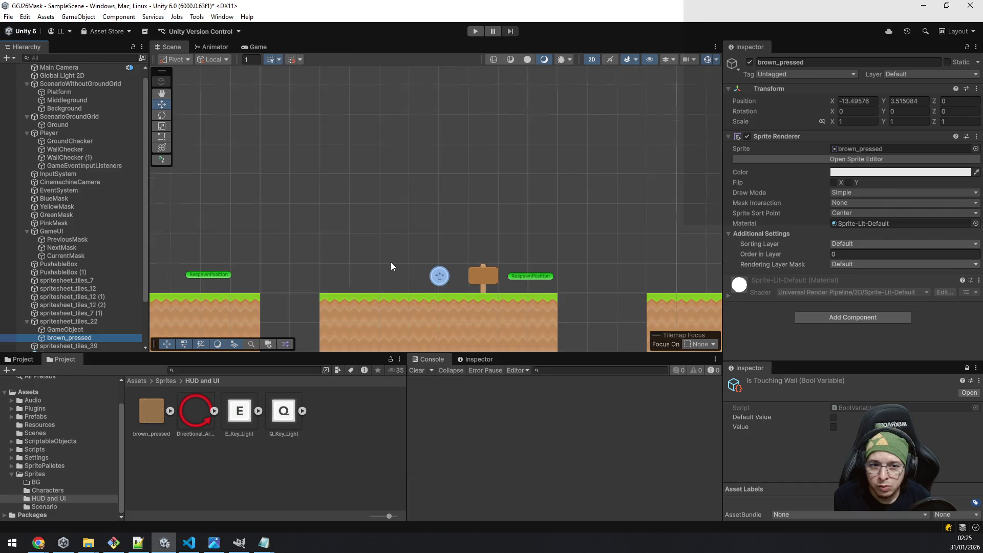
{"action": "scroll", "coordinate": [391, 266], "scroll_direction": "down", "scroll_amount": 1}
{"action": "double_click", "coordinate": [78, 337]}
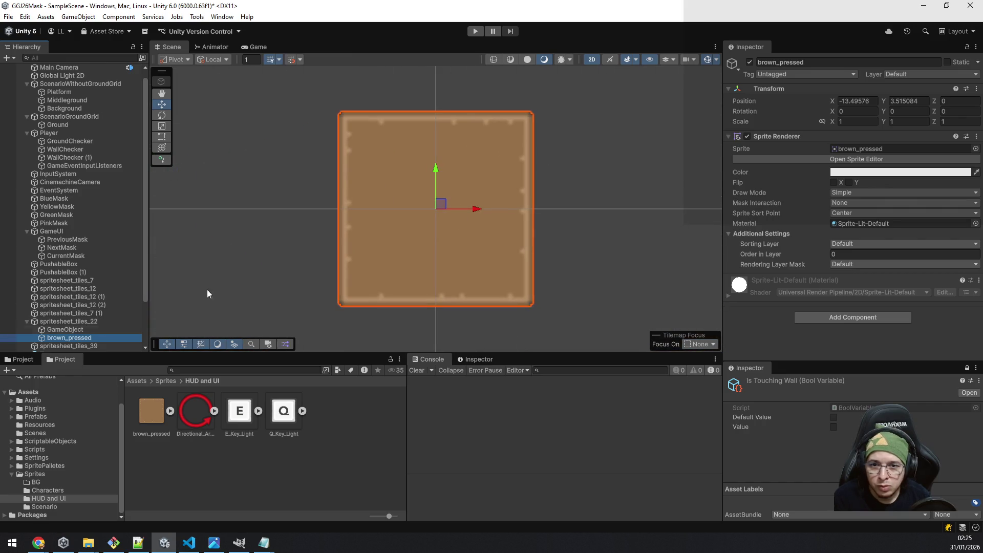
{"action": "scroll", "coordinate": [608, 184], "scroll_direction": "down", "scroll_amount": 2}
{"action": "mouse_move", "coordinate": [680, 211]}
{"action": "left_mouse_down"}
{"action": "mouse_move", "coordinate": [519, 157]}
{"action": "mouse_move", "coordinate": [443, 197]}
{"action": "left_mouse_up"}
{"action": "scroll", "coordinate": [442, 197], "scroll_direction": "down", "scroll_amount": 2}
{"action": "scroll", "coordinate": [527, 216], "scroll_direction": "up", "scroll_amount": 1}
{"action": "scroll", "coordinate": [496, 192], "scroll_direction": "down", "scroll_amount": 3}
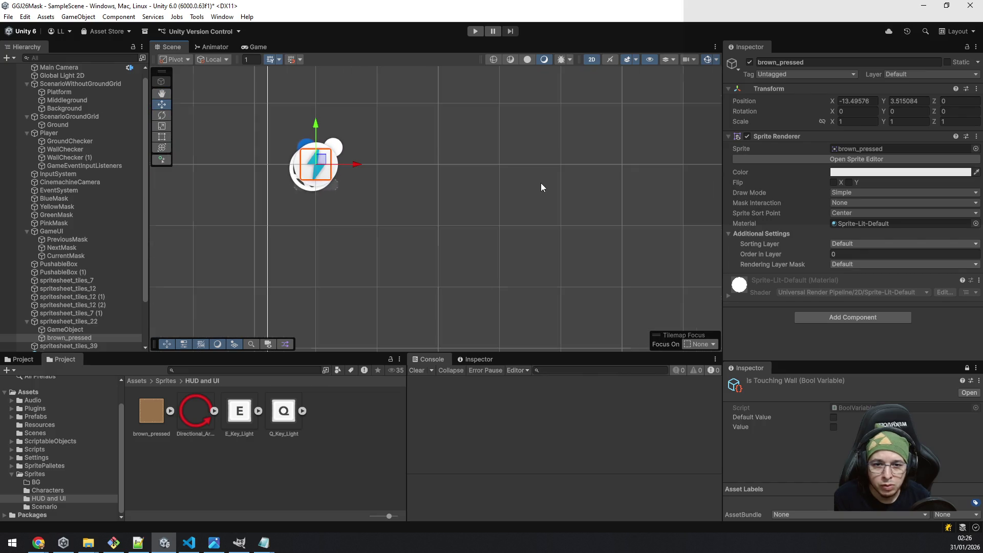
Zero the sprite's X and Y position, then raise it above the sign to Y 1.612.
{"action": "left_click", "coordinate": [856, 101]}
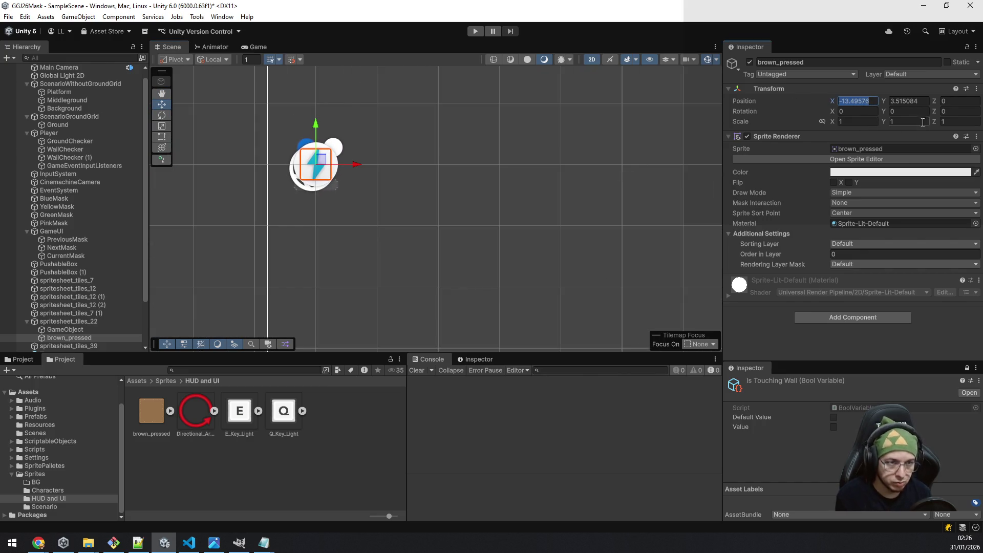
{"action": "type", "text": "0"}
{"action": "left_click", "coordinate": [908, 101]}
{"action": "type", "text": "0"}
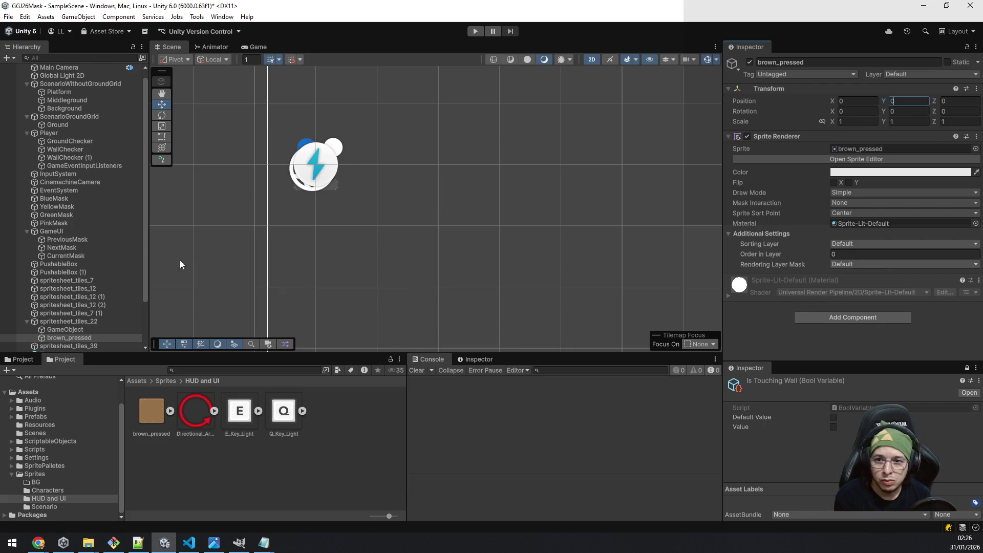
{"action": "double_click", "coordinate": [69, 338]}
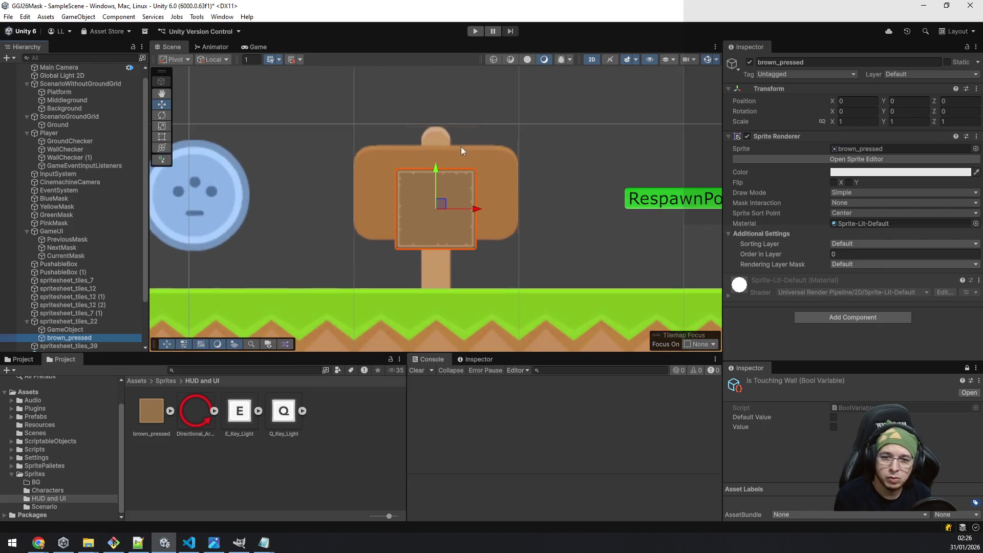
{"action": "scroll", "coordinate": [466, 146], "scroll_direction": "down", "scroll_amount": 5}
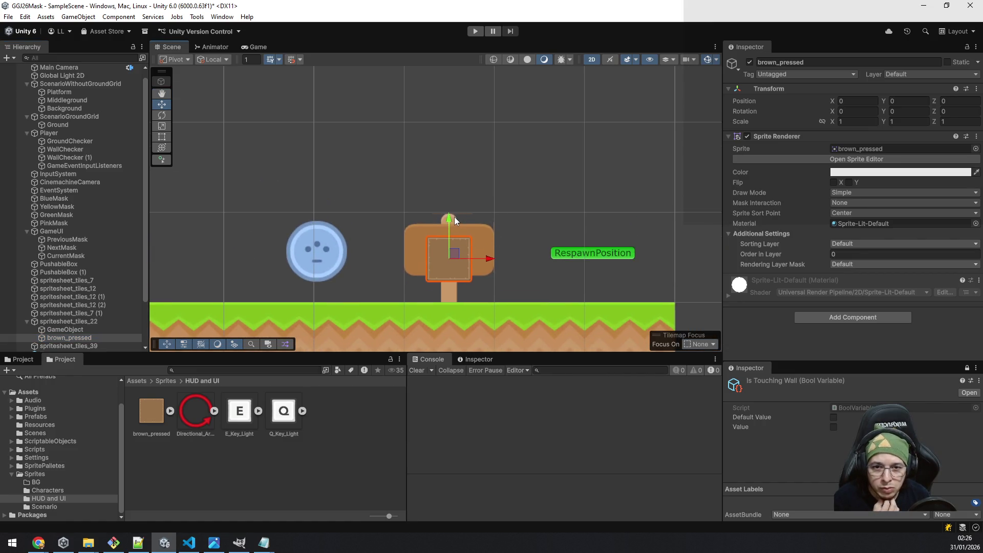
{"action": "left_click_drag", "start_coordinate": [453, 216], "coordinate": [444, 71]}
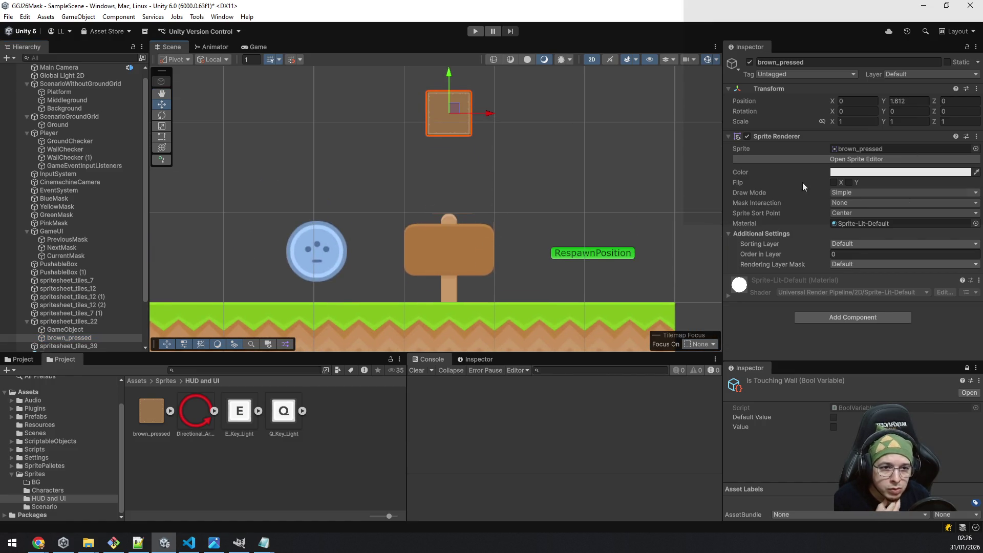
{"action": "left_click", "coordinate": [852, 195]}
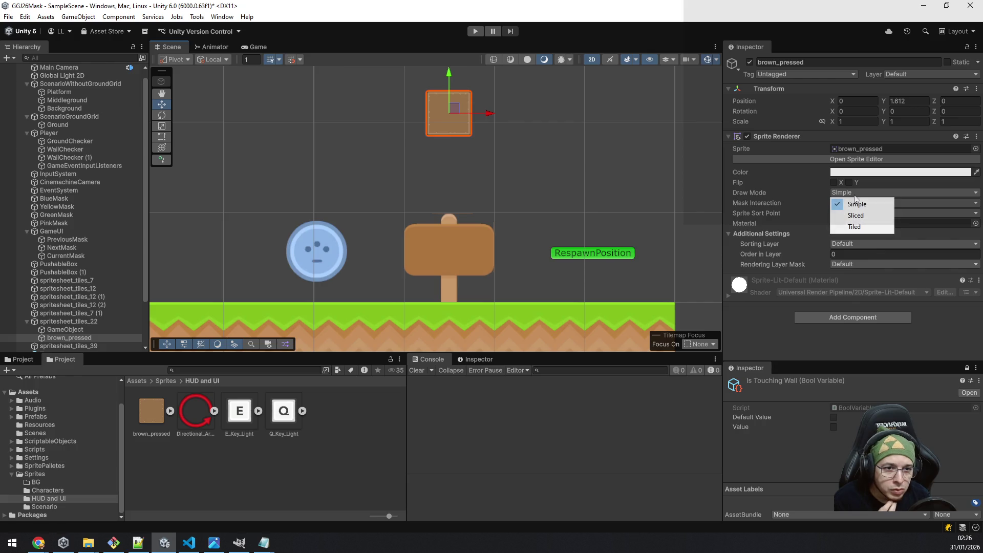
Try Tiled, Simple and Sliced draw modes on the brown sprite, widening it as Sliced.
{"action": "left_click", "coordinate": [862, 227]}
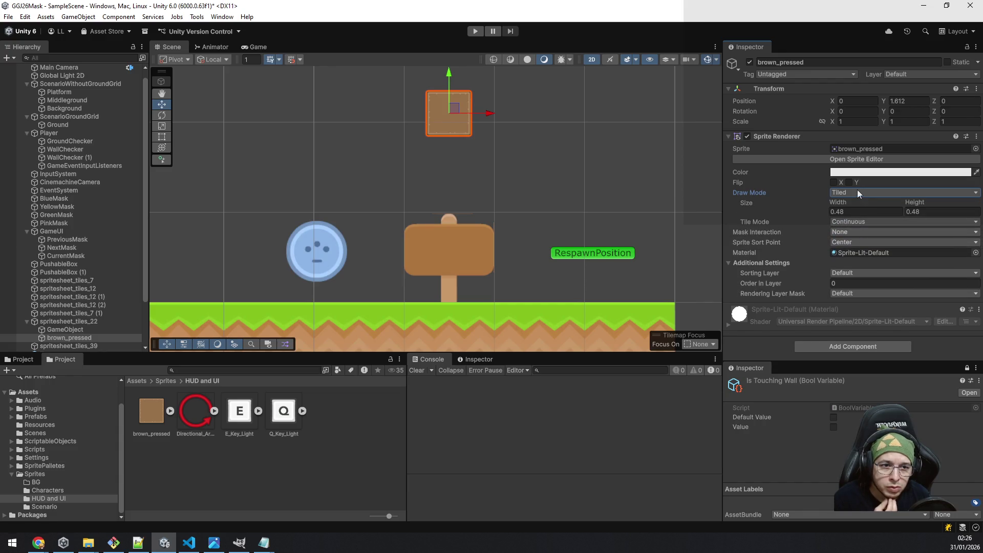
{"action": "left_click", "coordinate": [858, 192]}
{"action": "left_click", "coordinate": [868, 204]}
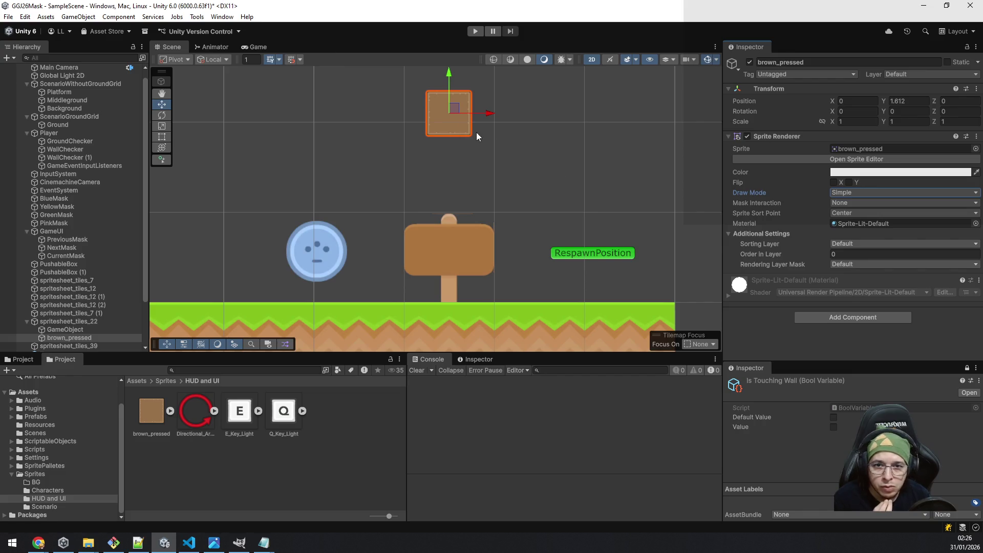
{"action": "mouse_move", "coordinate": [585, 139]}
{"action": "left_mouse_down"}
{"action": "mouse_move", "coordinate": [598, 191]}
{"action": "mouse_move", "coordinate": [571, 220]}
{"action": "mouse_move", "coordinate": [543, 210]}
{"action": "left_mouse_up"}
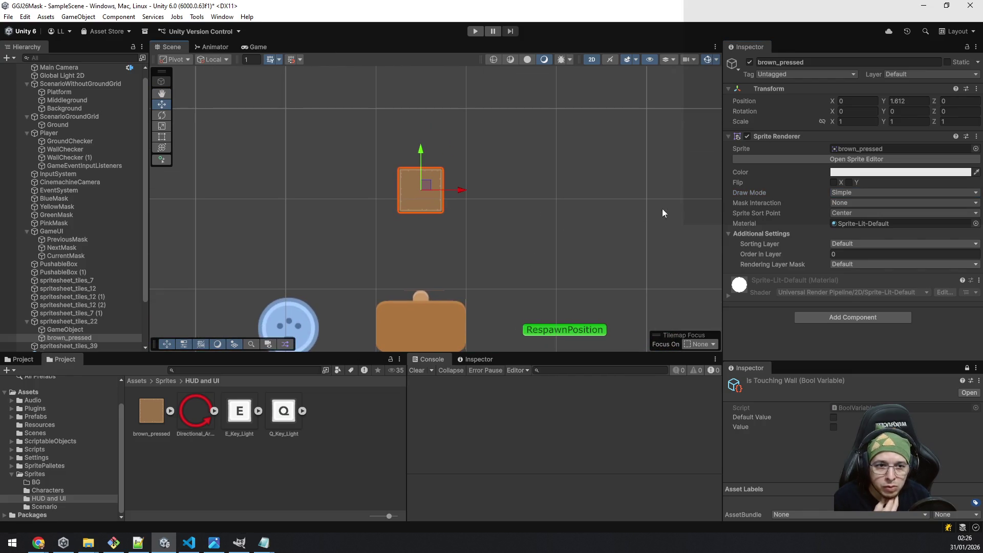
{"action": "left_click", "coordinate": [839, 194]}
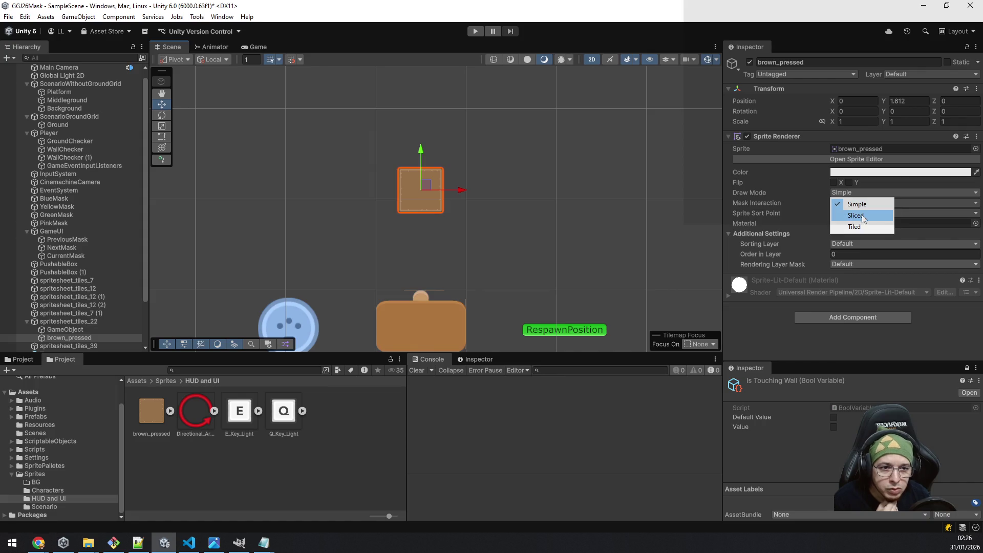
{"action": "left_click", "coordinate": [871, 215]}
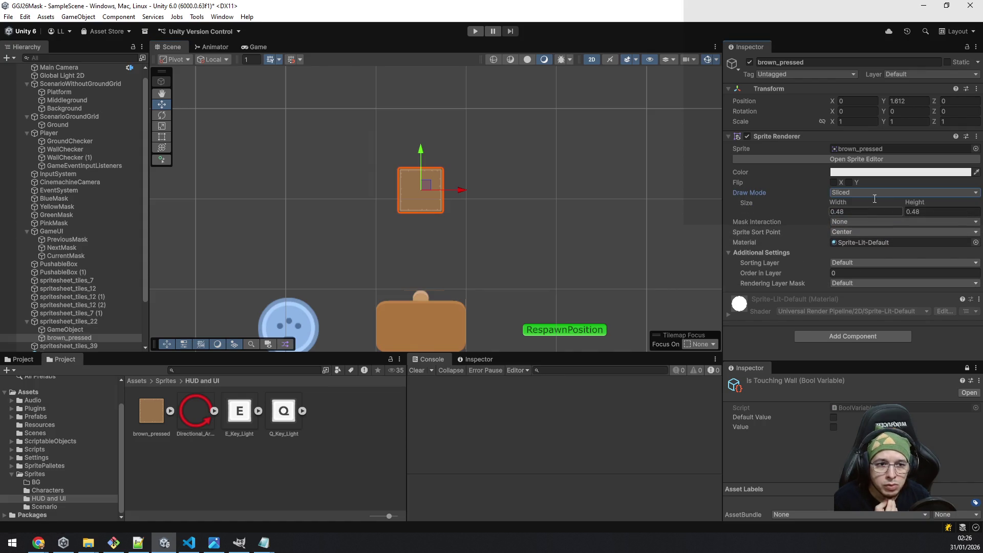
{"action": "left_click", "coordinate": [876, 194]}
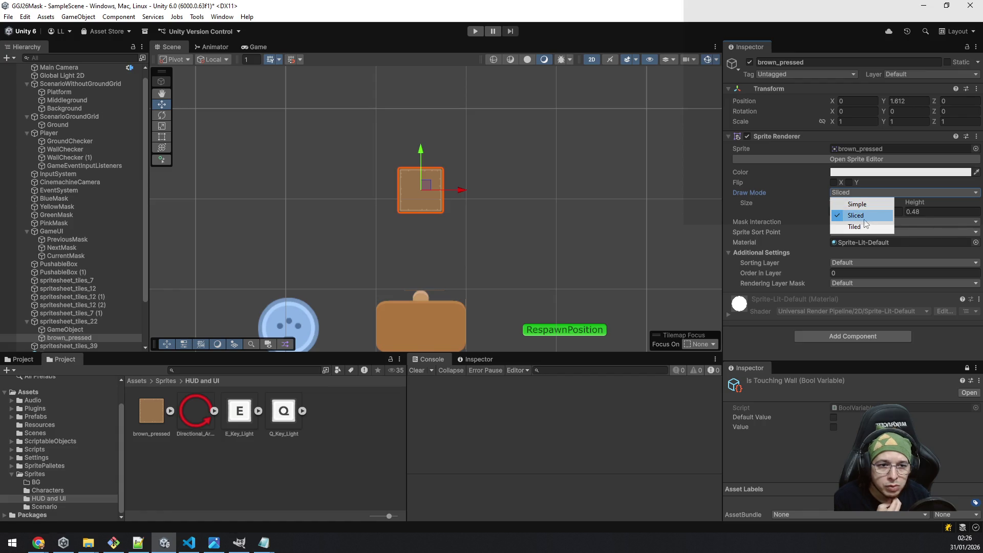
{"action": "left_click", "coordinate": [760, 204]}
{"action": "mouse_move", "coordinate": [837, 202]}
{"action": "left_mouse_down"}
{"action": "mouse_move", "coordinate": [866, 200]}
{"action": "mouse_move", "coordinate": [852, 198]}
{"action": "mouse_move", "coordinate": [862, 192]}
{"action": "left_mouse_up"}
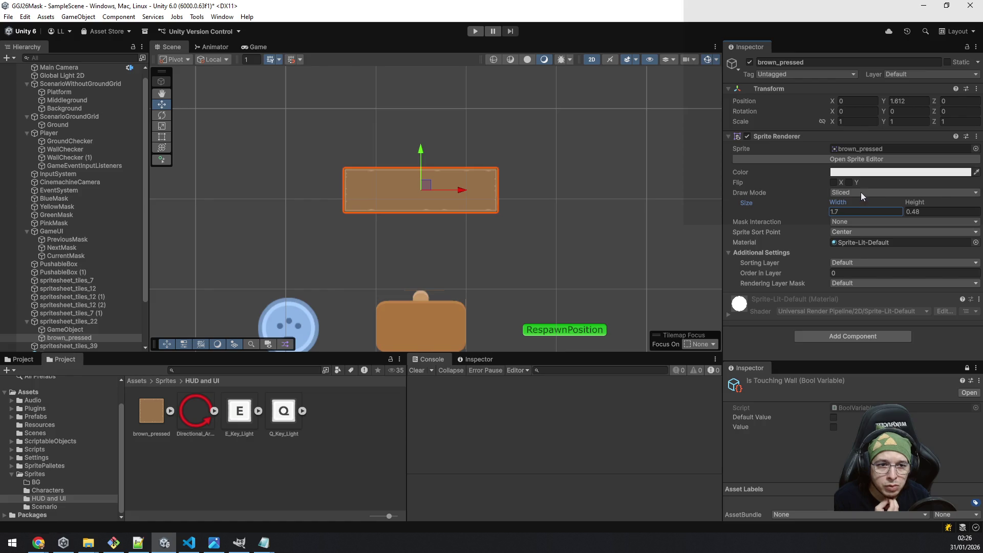
Switch to Tiled, size it 3.71 × 2.54, and nudge it to X 0.351, Y 2.121.
{"action": "left_click", "coordinate": [862, 192]}
{"action": "left_click", "coordinate": [867, 223]}
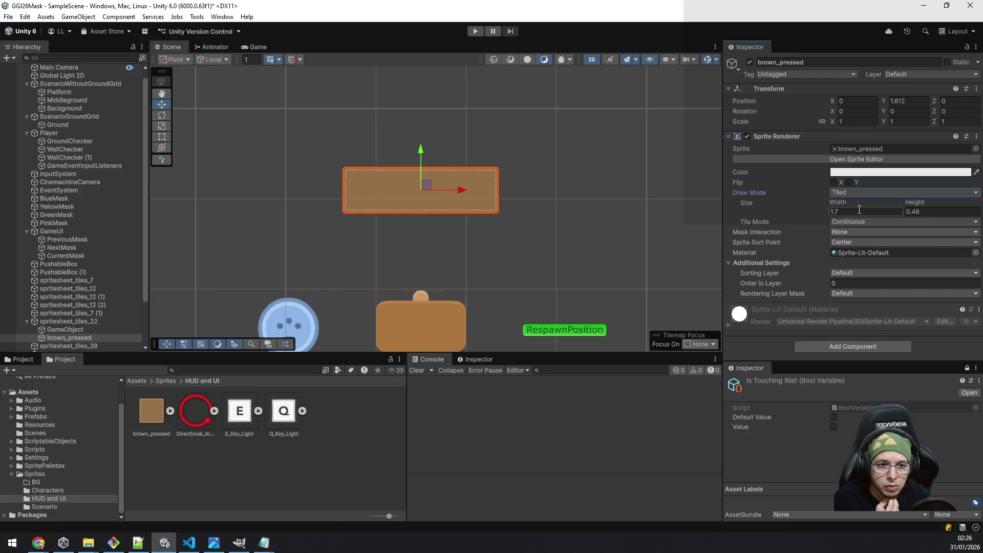
{"action": "scroll", "coordinate": [481, 221], "scroll_direction": "up", "scroll_amount": 4}
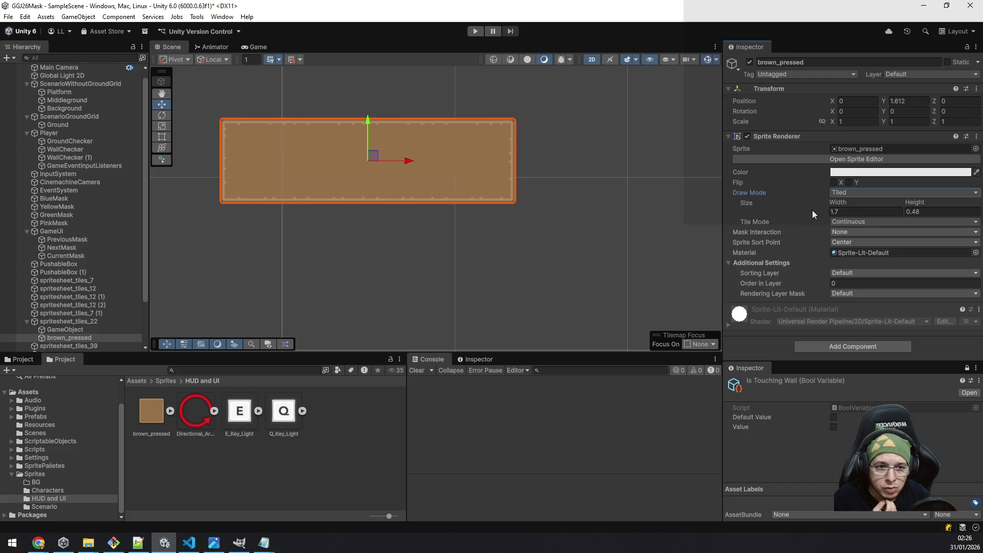
{"action": "left_click_drag", "start_coordinate": [838, 202], "coordinate": [857, 198]}
{"action": "scroll", "coordinate": [487, 231], "scroll_direction": "down", "scroll_amount": 6}
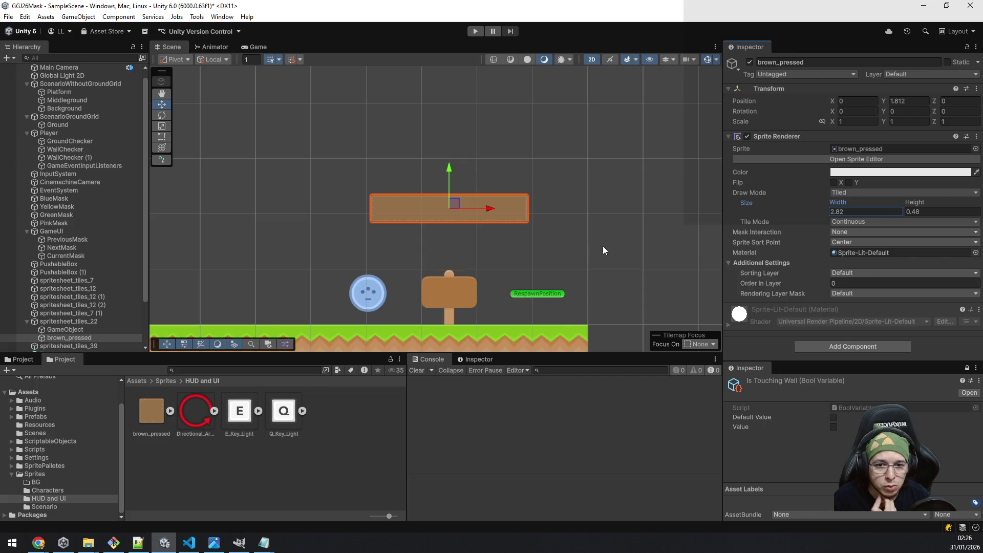
{"action": "left_click_drag", "start_coordinate": [914, 202], "coordinate": [933, 195]}
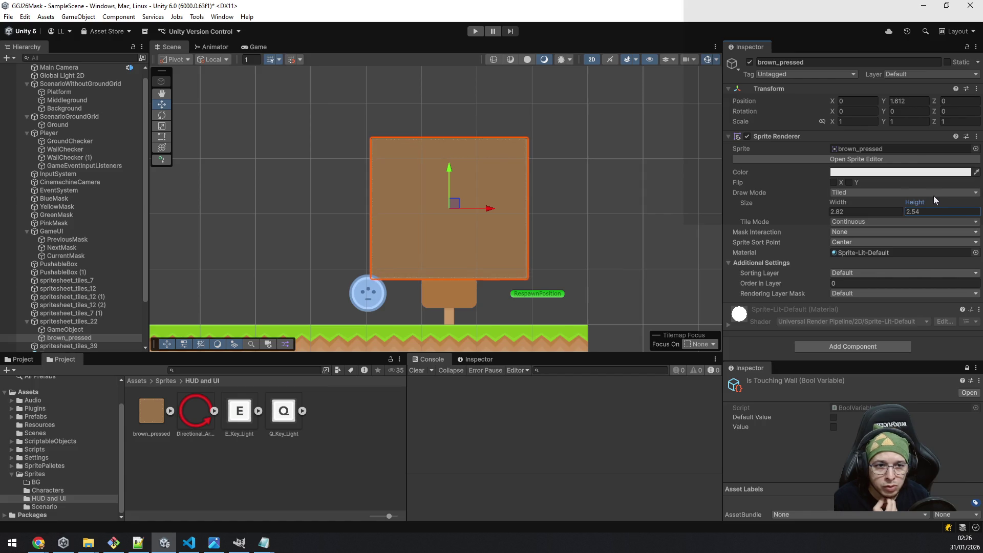
{"action": "left_click_drag", "start_coordinate": [844, 205], "coordinate": [857, 198]}
{"action": "left_click_drag", "start_coordinate": [450, 167], "coordinate": [450, 139]}
{"action": "left_click_drag", "start_coordinate": [485, 180], "coordinate": [505, 180]}
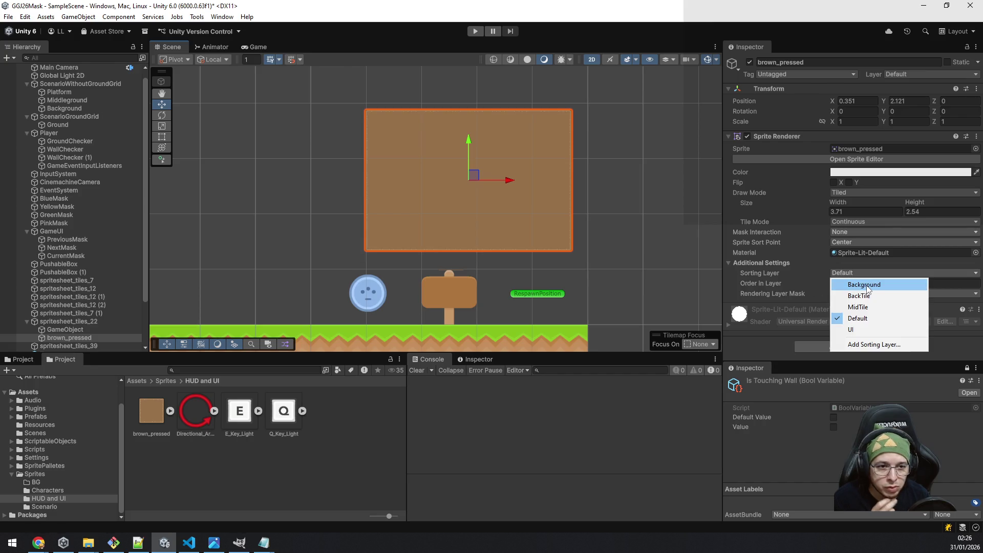
Put the panel on the Background sorting layer at order -100, set X to 0, widen it to 5.2.
{"action": "left_click", "coordinate": [879, 284]}
{"action": "left_click", "coordinate": [851, 285]}
{"action": "type", "text": "-100"}
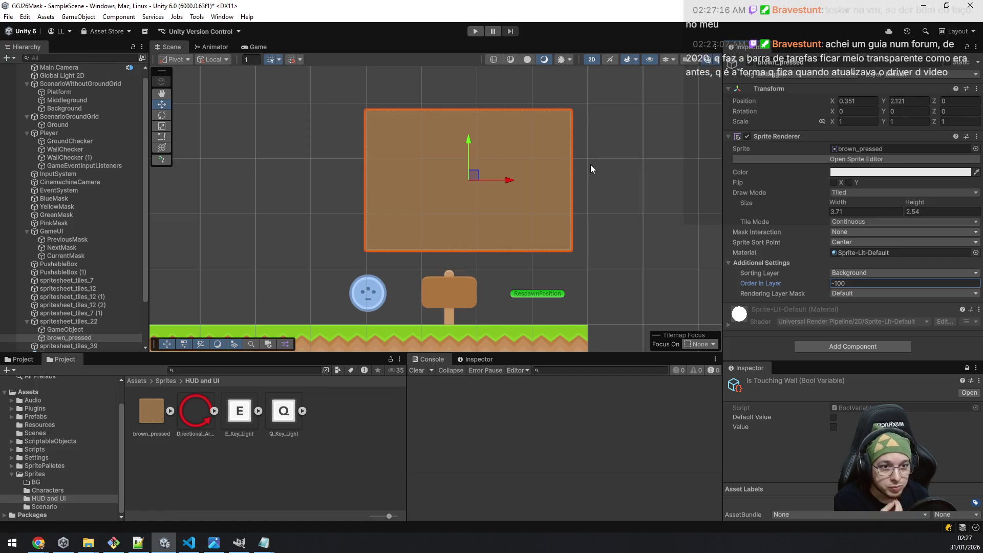
{"action": "left_click", "coordinate": [869, 100]}
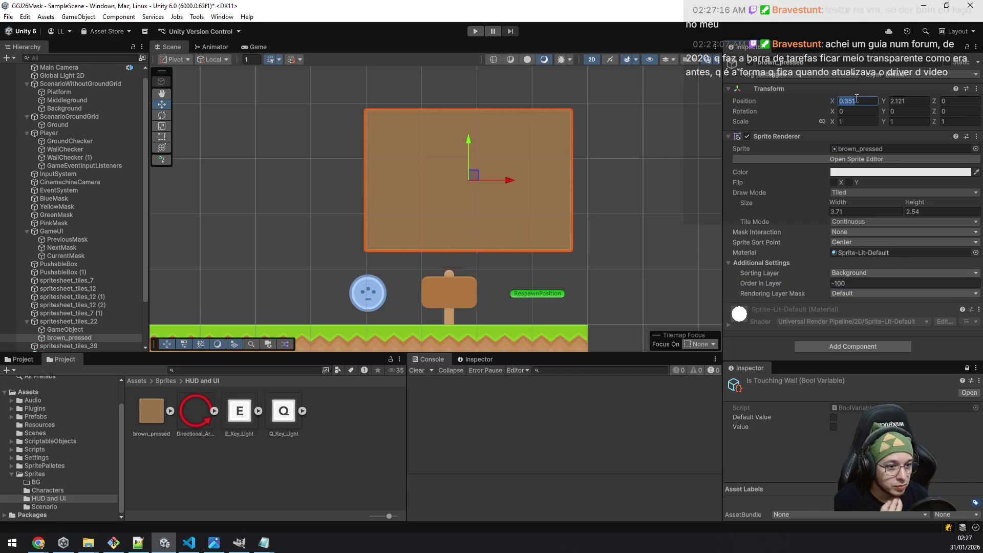
{"action": "type", "text": "0"}
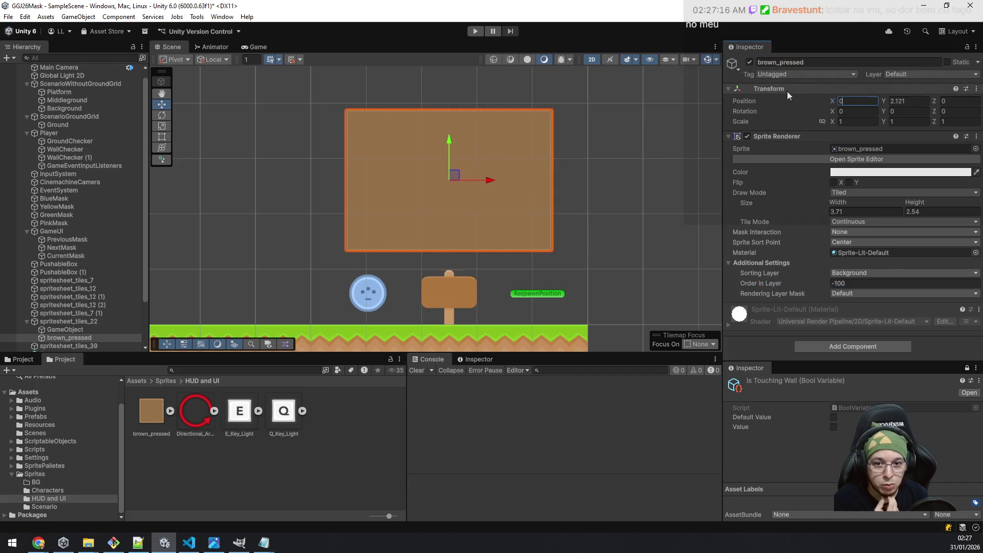
{"action": "left_click_drag", "start_coordinate": [843, 199], "coordinate": [918, 203]}
{"action": "left_click", "coordinate": [920, 209]}
{"action": "type", "text": "2.95"}
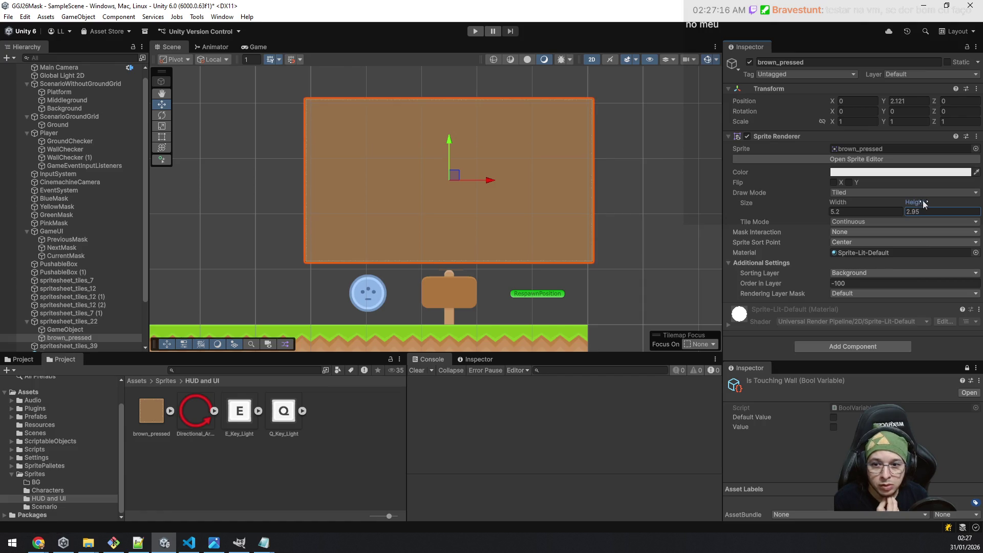
Delete the leftover empty GameObject and reselect the brown_pressed panel.
{"action": "left_click", "coordinate": [82, 330]}
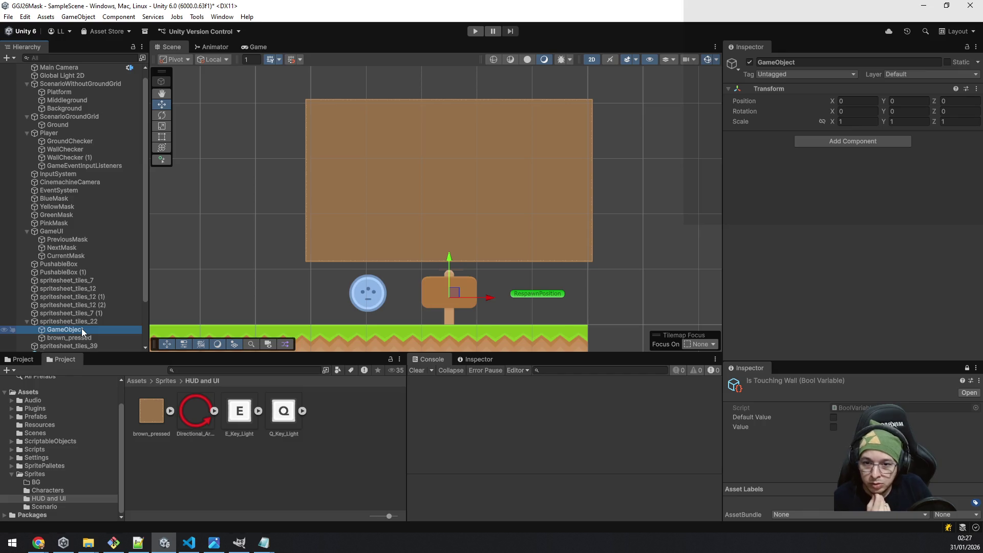
{"action": "key", "text": "Delete"}
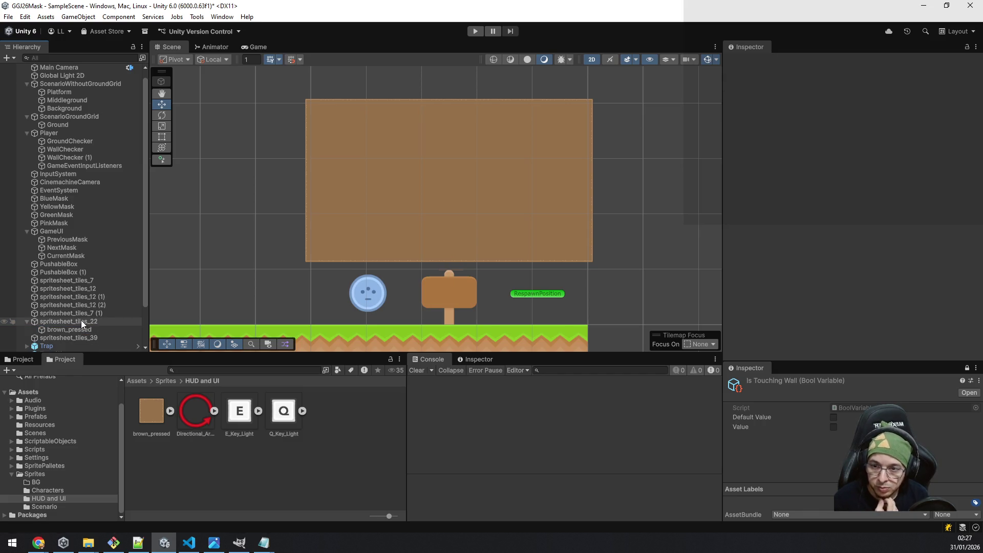
{"action": "left_click", "coordinate": [81, 329]}
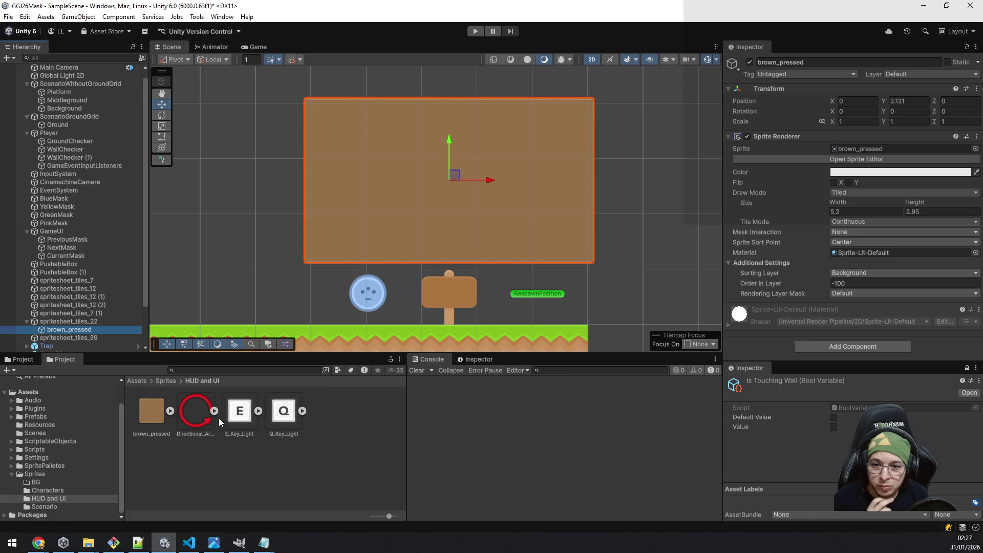
{"action": "left_click", "coordinate": [243, 415]}
Add E_Key_Light under brown_pressed, zero its position, and place it at X 1.784, Y 0.018.
{"action": "mouse_move", "coordinate": [243, 415]}
{"action": "left_mouse_down"}
{"action": "mouse_move", "coordinate": [76, 333]}
{"action": "mouse_move", "coordinate": [75, 313]}
{"action": "left_mouse_up"}
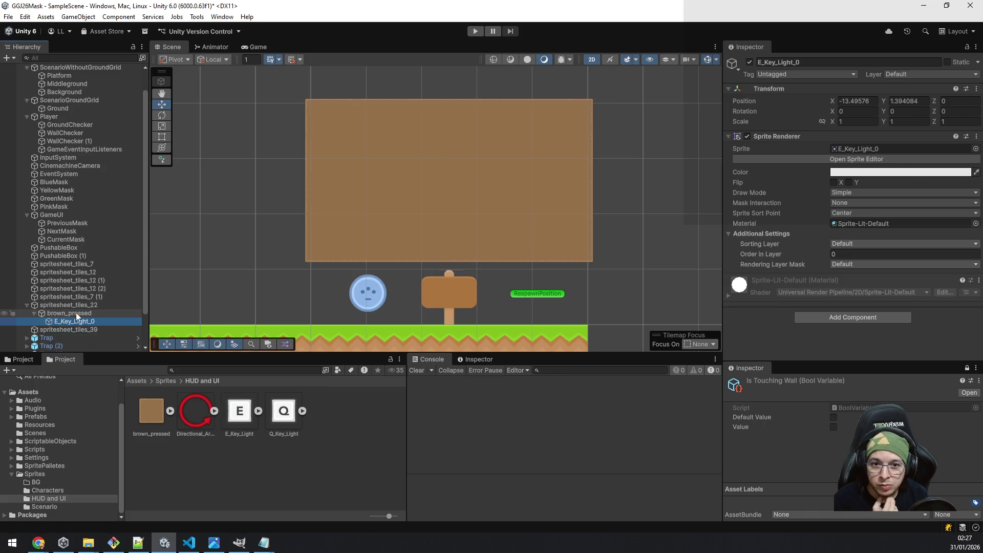
{"action": "left_click", "coordinate": [855, 101]}
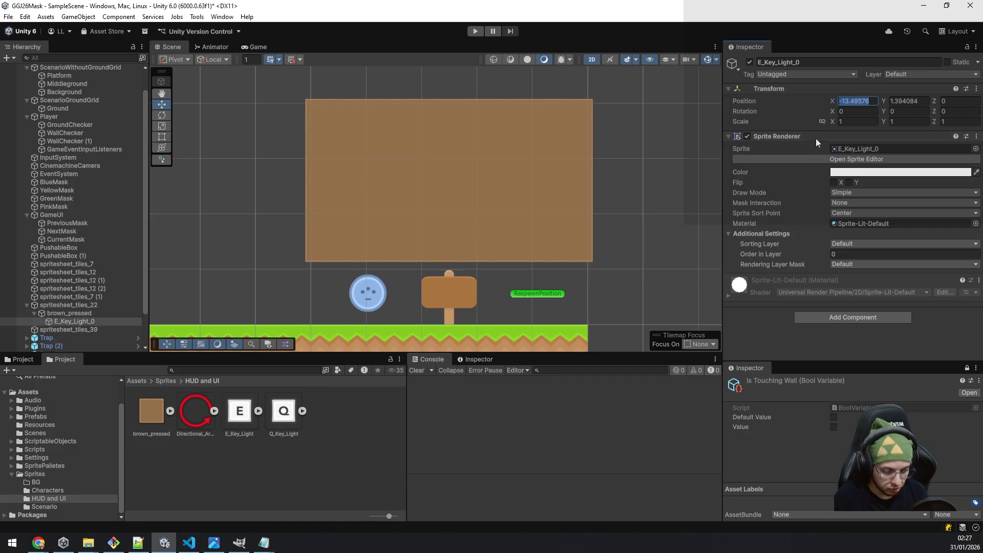
{"action": "type", "text": "0"}
{"action": "left_click", "coordinate": [903, 103]}
{"action": "type", "text": "0"}
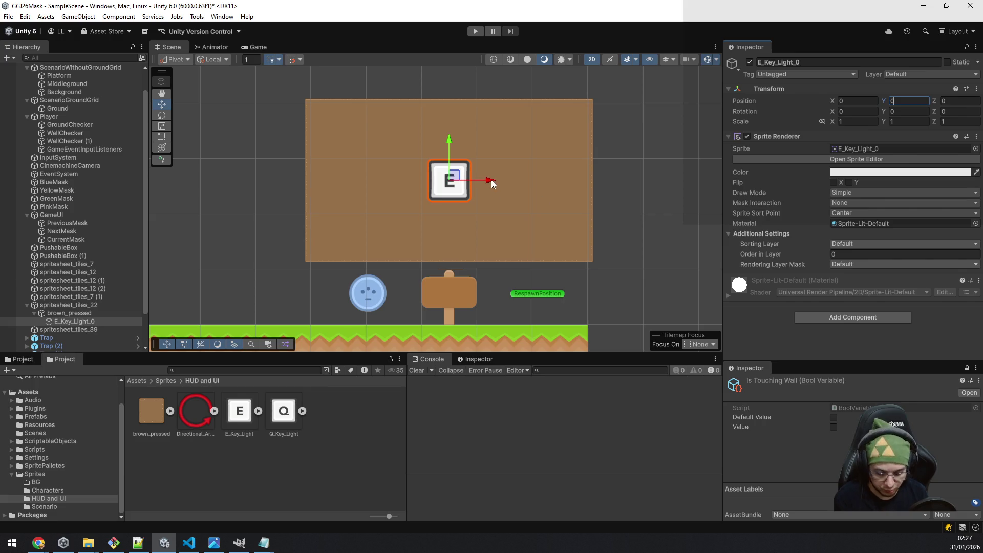
{"action": "left_click_drag", "start_coordinate": [490, 180], "coordinate": [592, 174]}
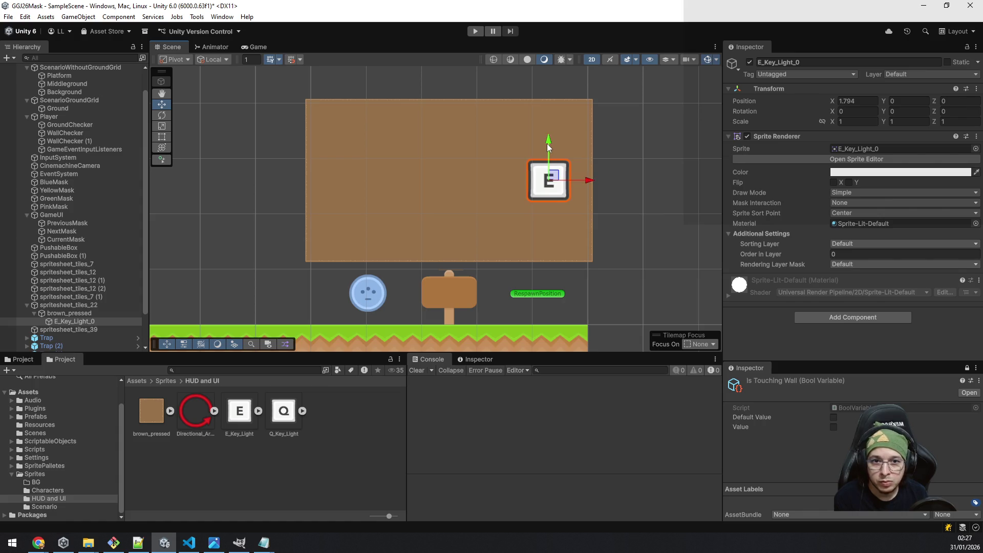
{"action": "left_click_drag", "start_coordinate": [548, 138], "coordinate": [554, 137]}
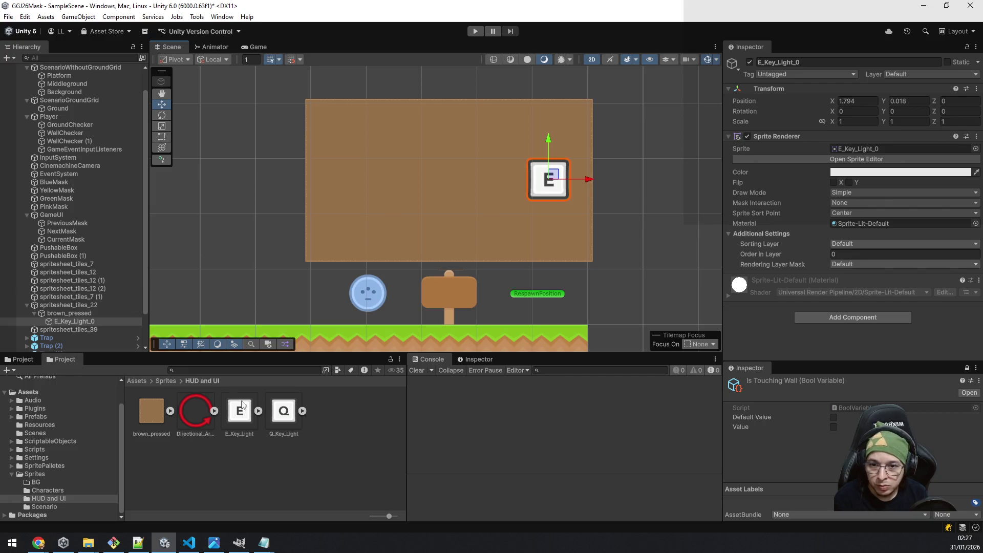
{"action": "mouse_move", "coordinate": [105, 322]}
{"action": "left_mouse_down"}
{"action": "mouse_move", "coordinate": [113, 328]}
{"action": "mouse_move", "coordinate": [75, 315]}
{"action": "left_mouse_up"}
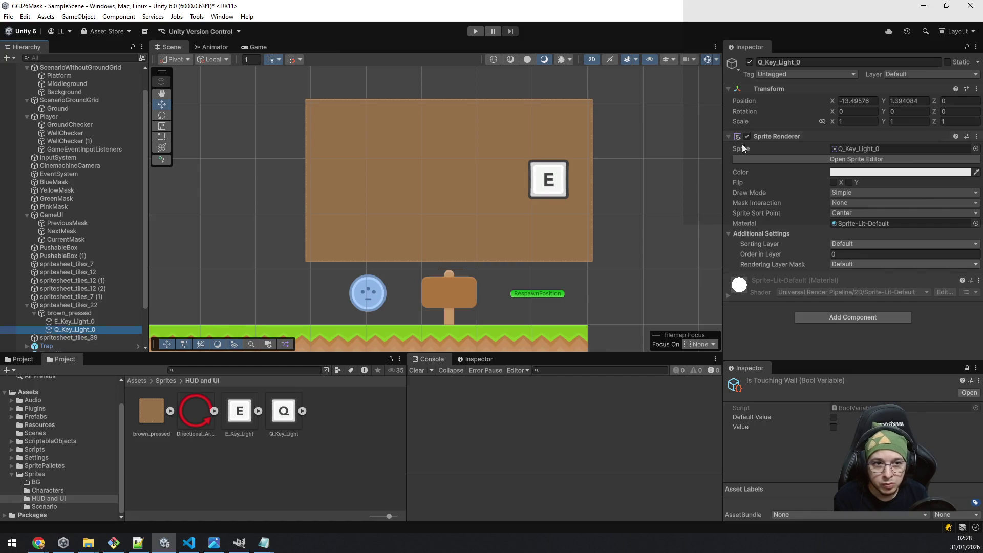
Copy the E key's transform and attempt to paste it onto the Q key.
{"action": "left_click", "coordinate": [72, 321]}
{"action": "right_click", "coordinate": [786, 87]}
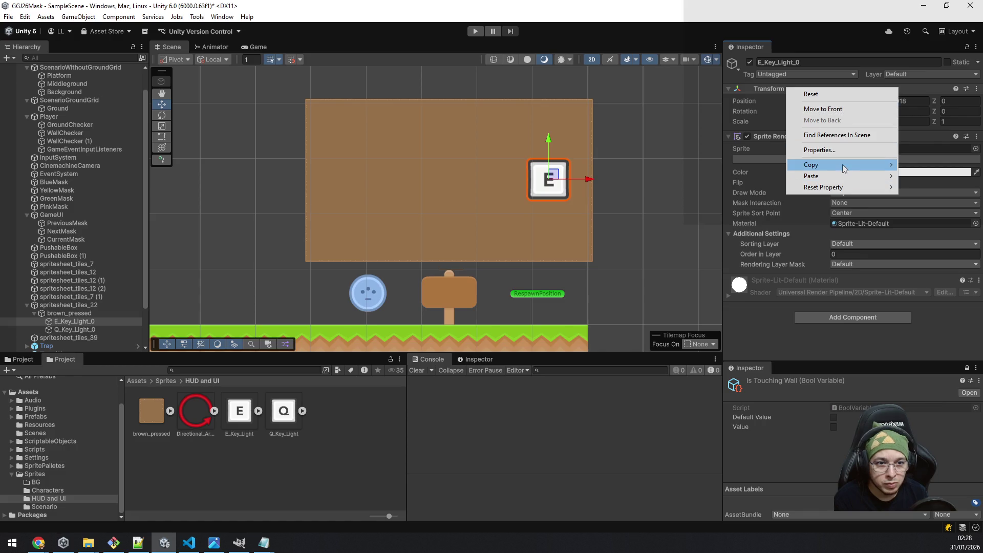
{"action": "mouse_move", "coordinate": [844, 166]}
{"action": "left_click", "coordinate": [731, 217]}
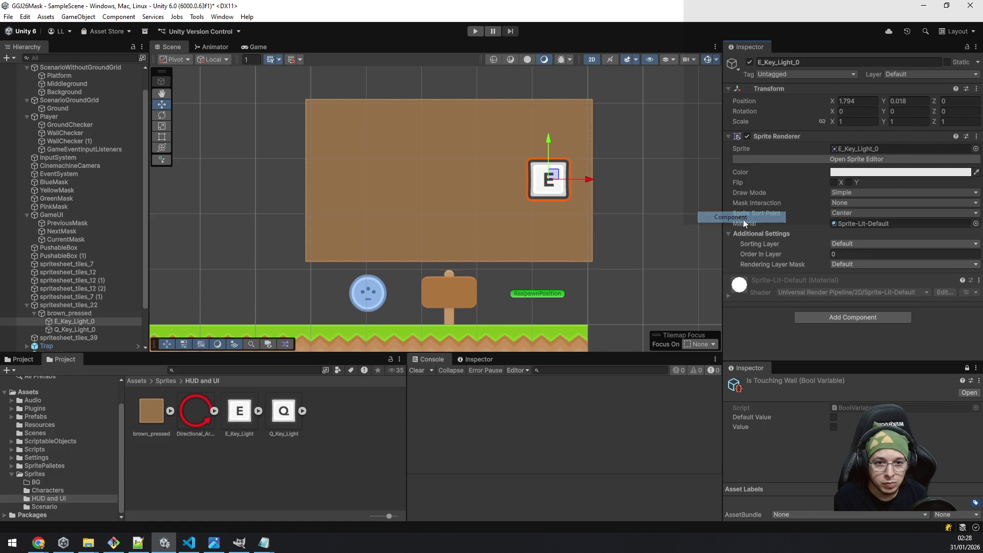
{"action": "left_click", "coordinate": [72, 330]}
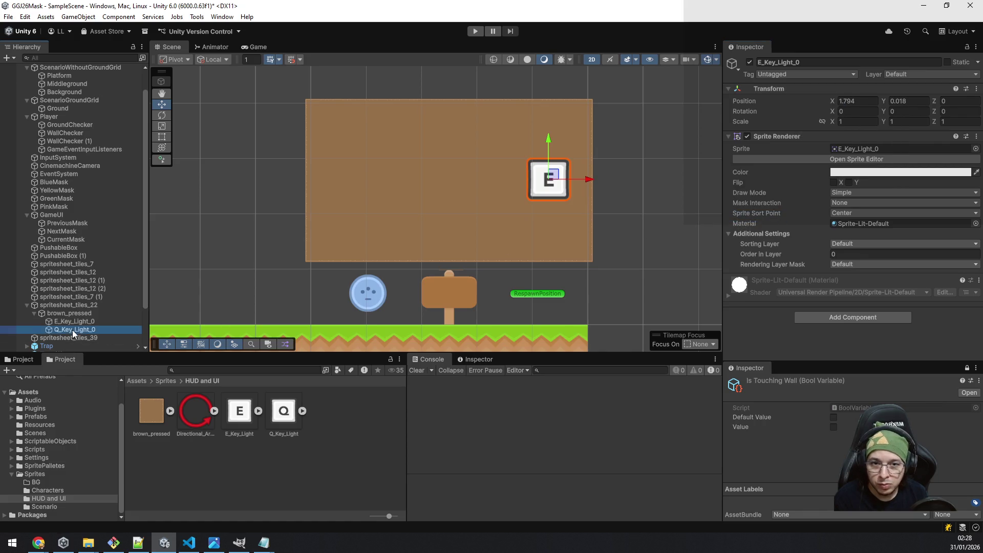
{"action": "right_click", "coordinate": [801, 86]}
{"action": "mouse_move", "coordinate": [853, 173]}
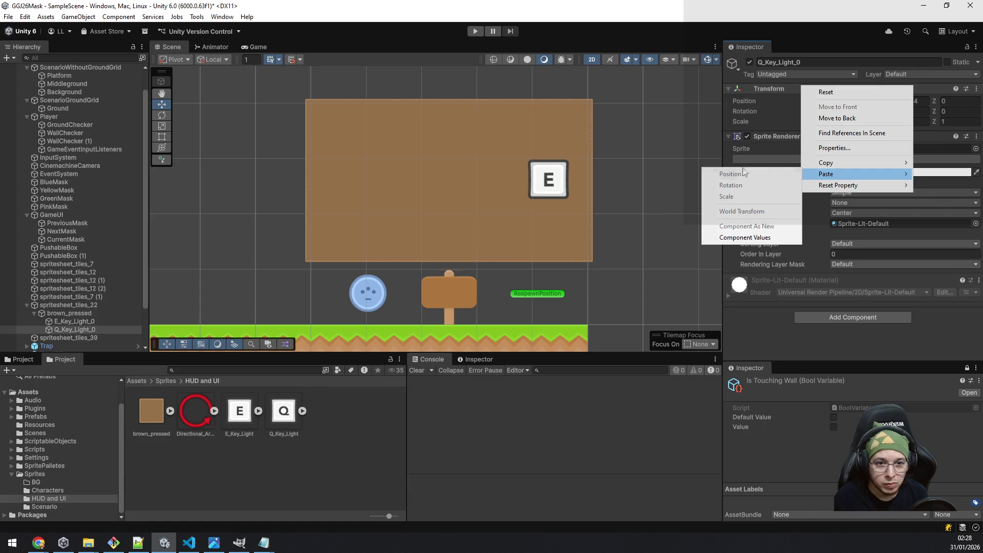
{"action": "left_click", "coordinate": [69, 321]}
Paste E's world transform onto Q, negate X to -1.794, and add Directional_Arrow under brown_pressed.
{"action": "left_click", "coordinate": [70, 321]}
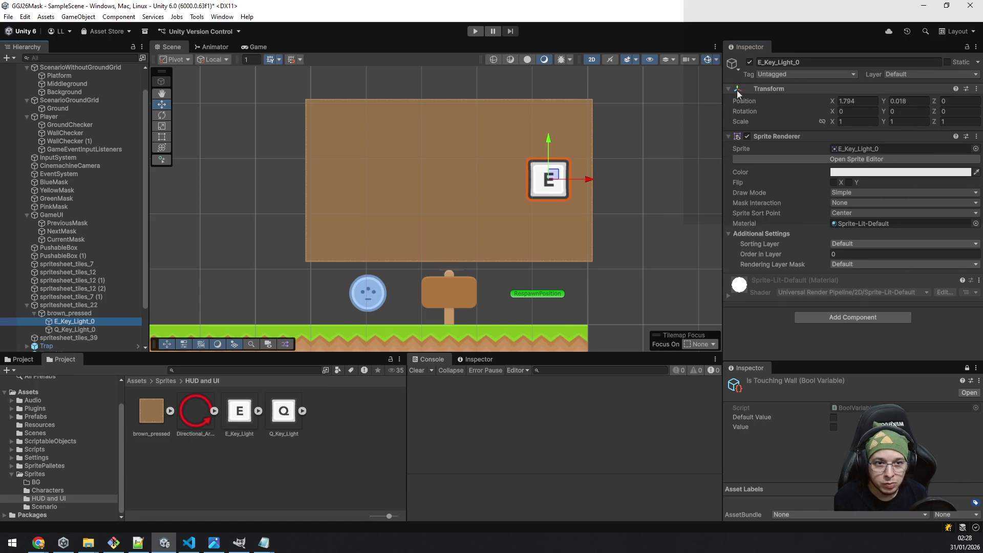
{"action": "right_click", "coordinate": [761, 88]}
{"action": "mouse_move", "coordinate": [836, 171]}
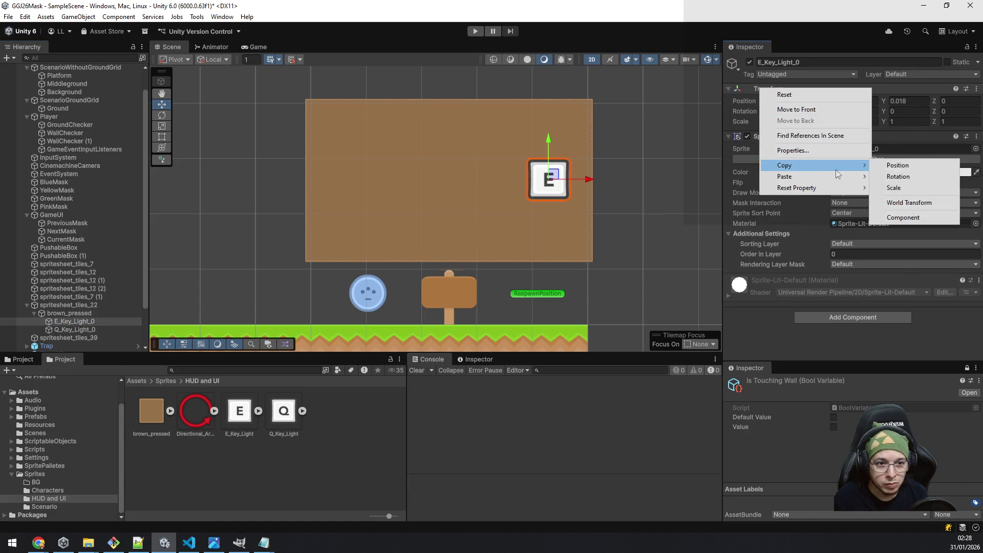
{"action": "left_click", "coordinate": [920, 204]}
{"action": "left_click", "coordinate": [82, 330]}
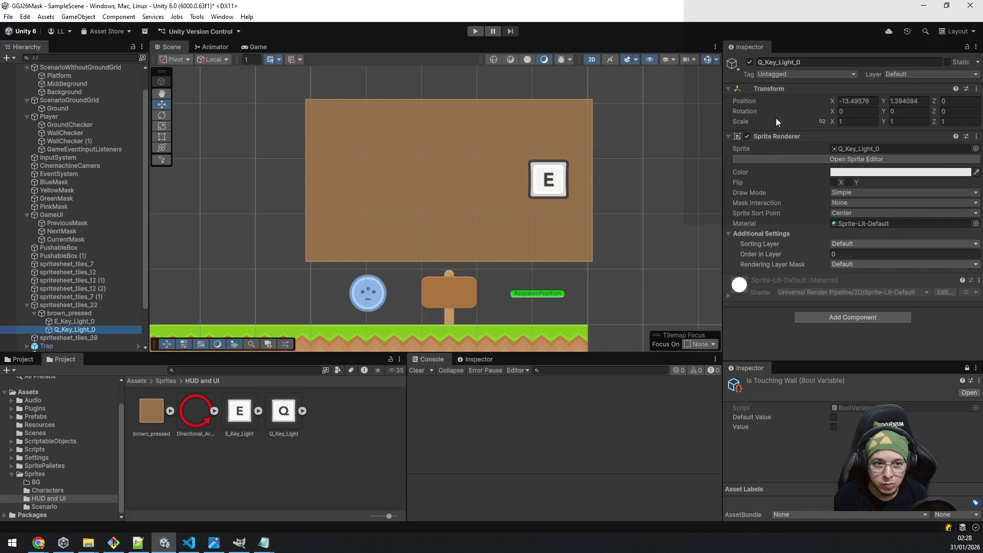
{"action": "right_click", "coordinate": [789, 88]}
{"action": "mouse_move", "coordinate": [859, 175]}
{"action": "left_click", "coordinate": [727, 213]}
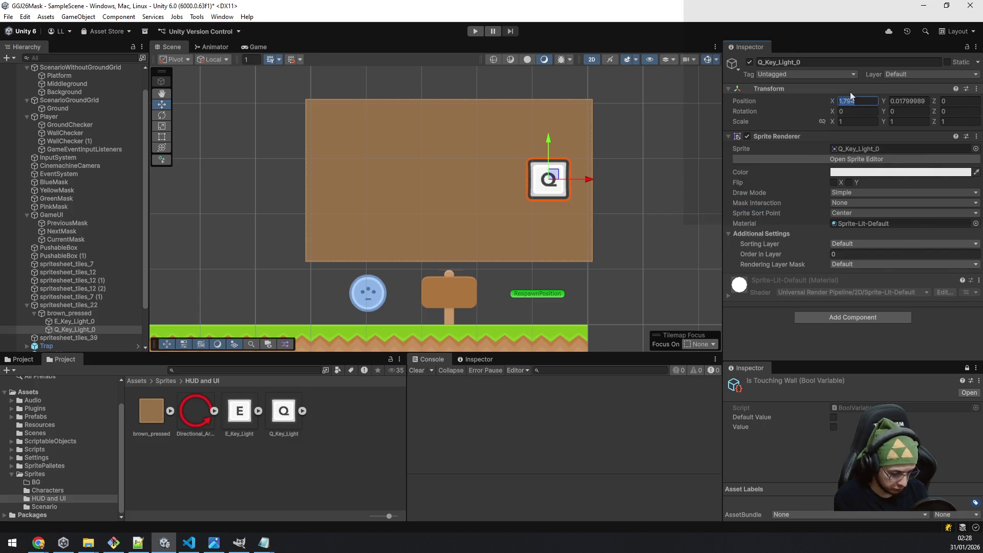
{"action": "type", "text": "-"}
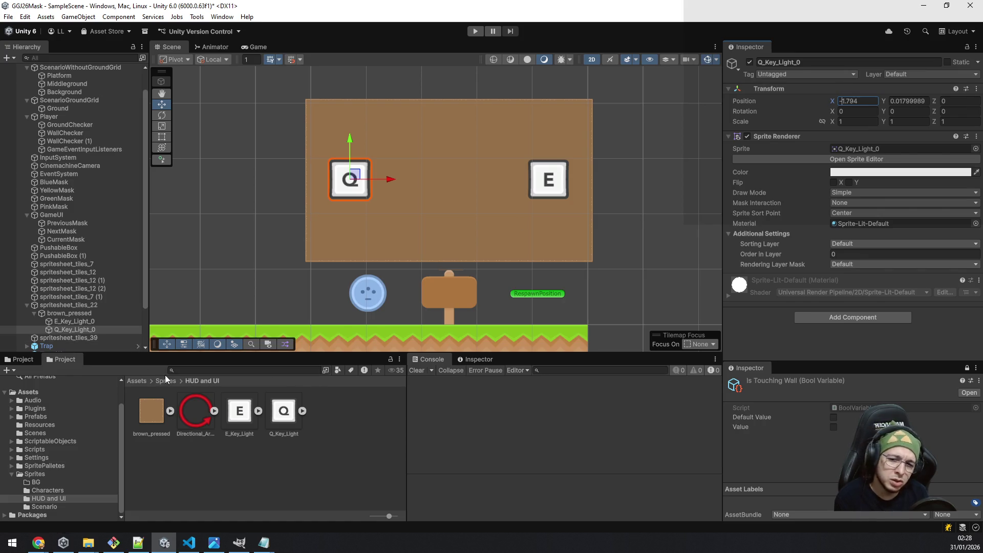
{"action": "mouse_move", "coordinate": [196, 410]}
{"action": "left_mouse_down"}
{"action": "mouse_move", "coordinate": [67, 338]}
{"action": "mouse_move", "coordinate": [68, 297]}
{"action": "left_mouse_up"}
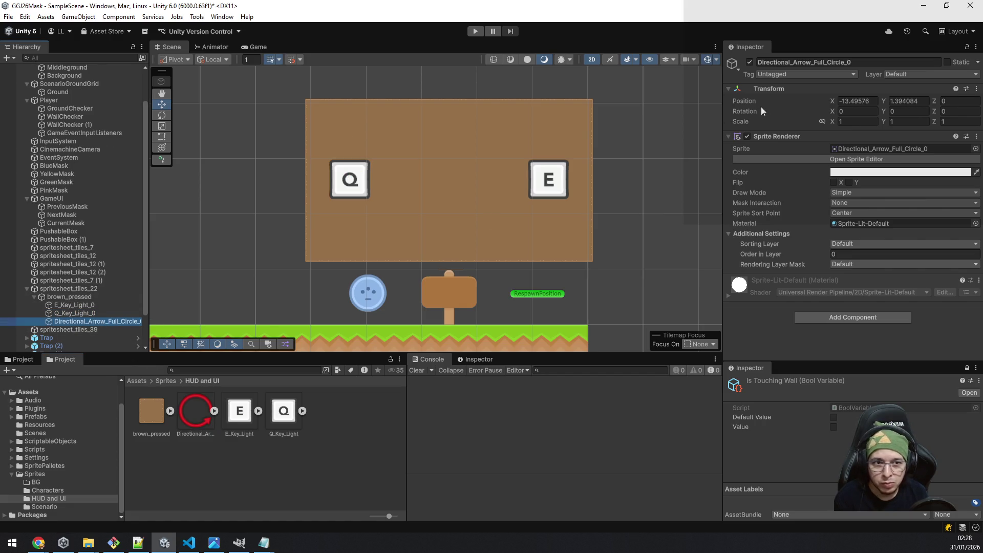
Copy the Q key's position onto the first circular arrow so it rings the Q key.
{"action": "left_click", "coordinate": [70, 313]}
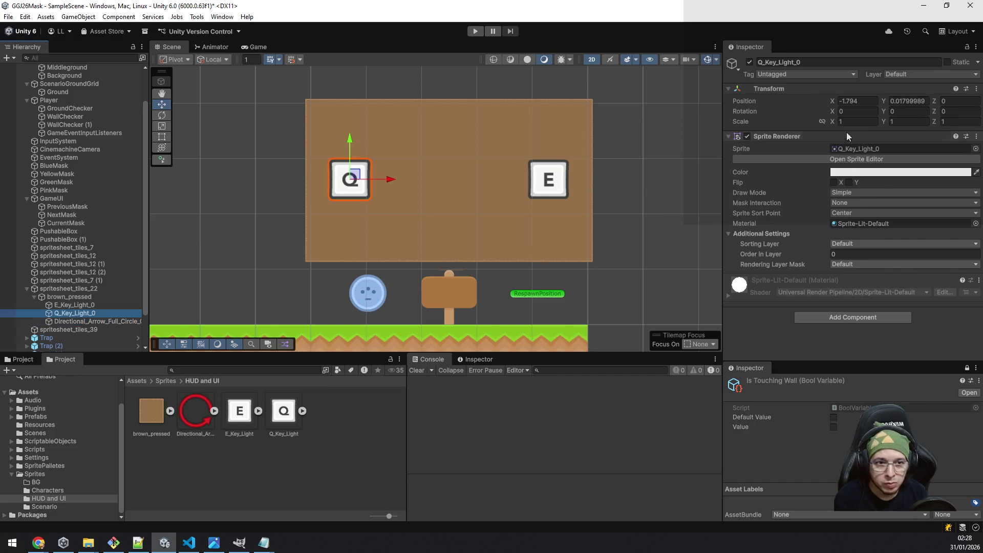
{"action": "right_click", "coordinate": [789, 88]}
{"action": "mouse_move", "coordinate": [837, 170]}
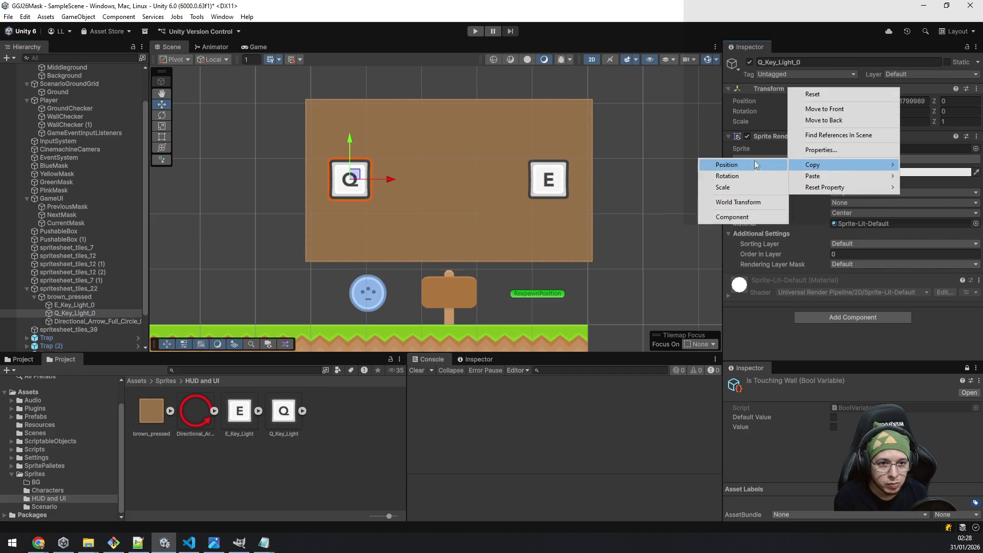
{"action": "left_click", "coordinate": [728, 201]}
{"action": "left_click", "coordinate": [115, 322]}
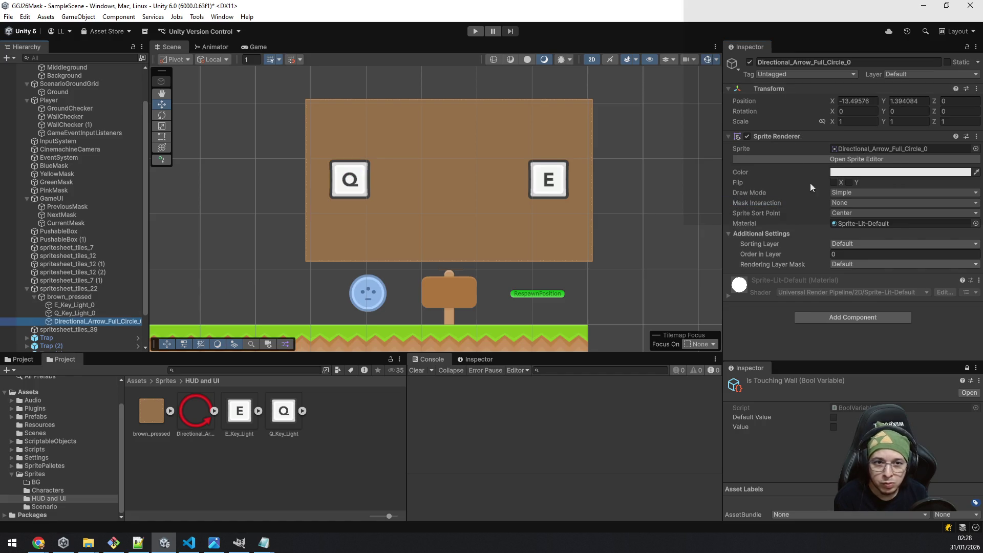
{"action": "right_click", "coordinate": [782, 91]}
{"action": "mouse_move", "coordinate": [843, 179]}
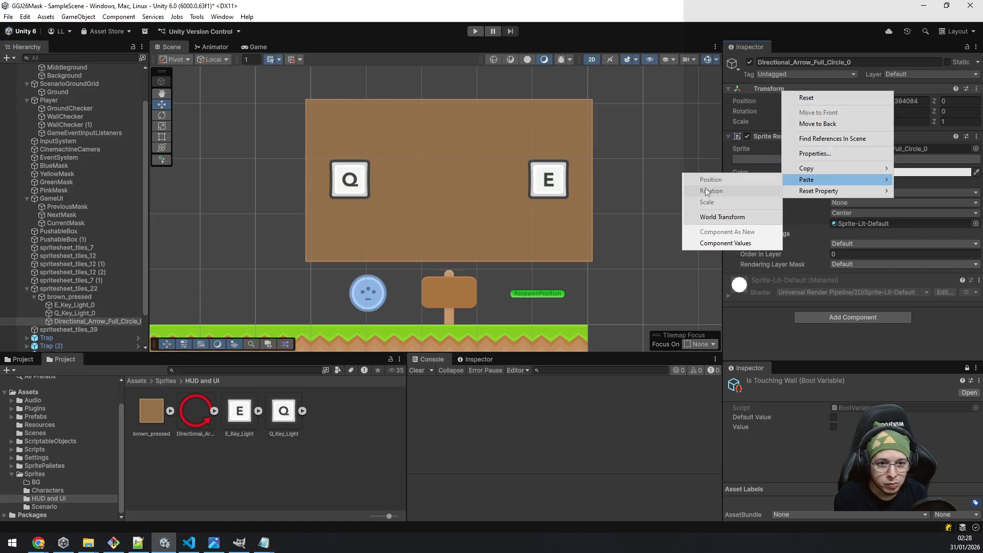
{"action": "left_click", "coordinate": [709, 214]}
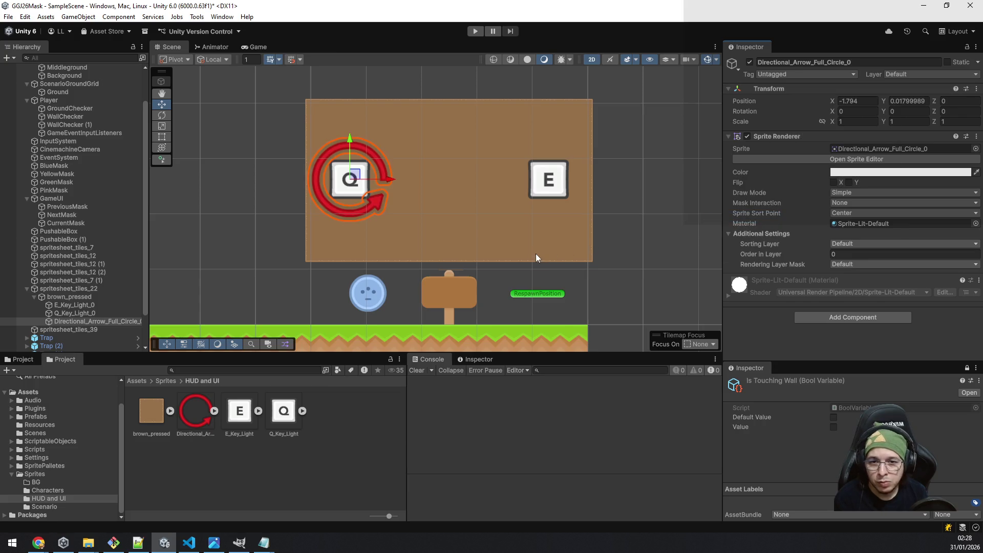
{"action": "scroll", "coordinate": [315, 235], "scroll_direction": "up", "scroll_amount": 4}
{"action": "scroll", "coordinate": [318, 235], "scroll_direction": "down", "scroll_amount": 3}
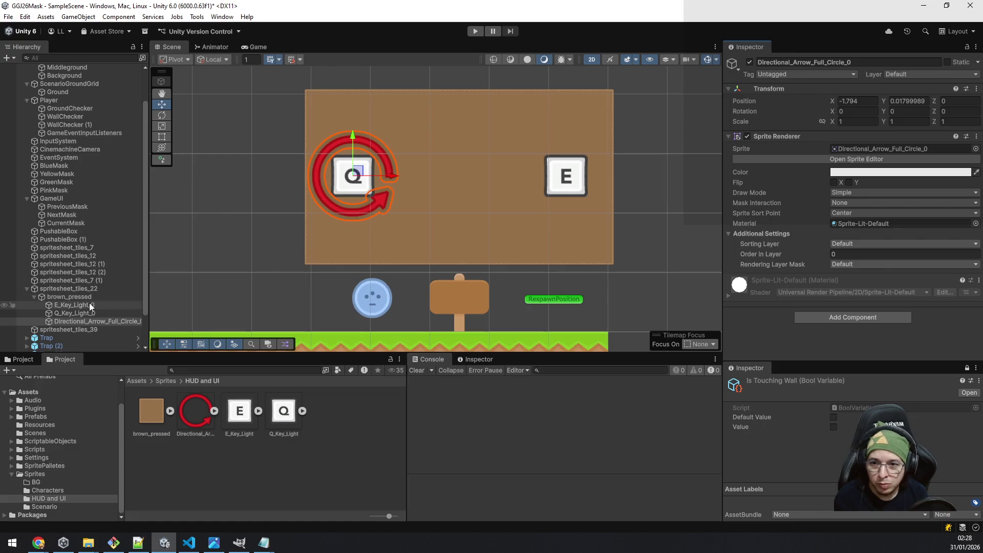
Duplicate the circular arrow to create Directional_Arrow_Full_Circle_0 (1).
{"action": "left_click", "coordinate": [90, 314]}
{"action": "left_click", "coordinate": [91, 321]}
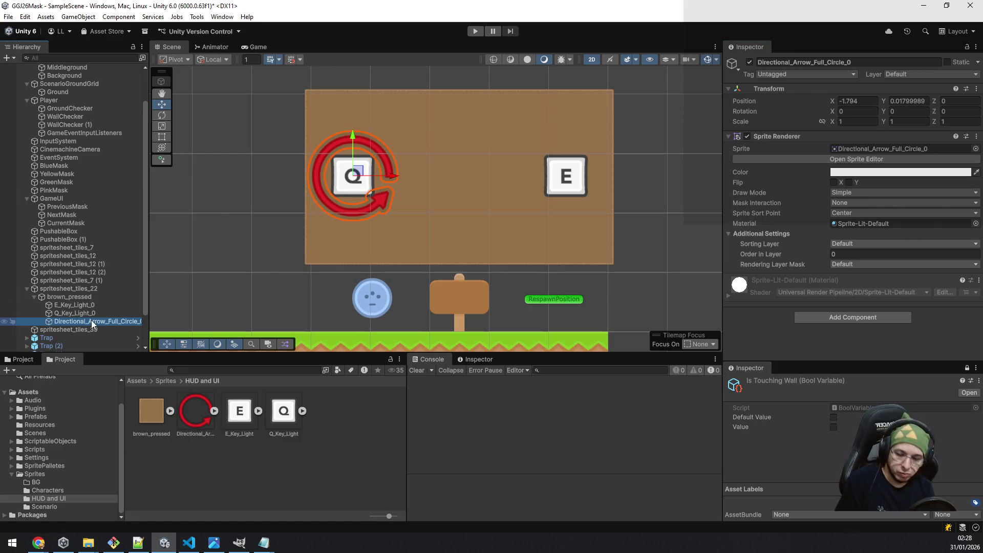
{"action": "key", "text": "ctrl+d"}
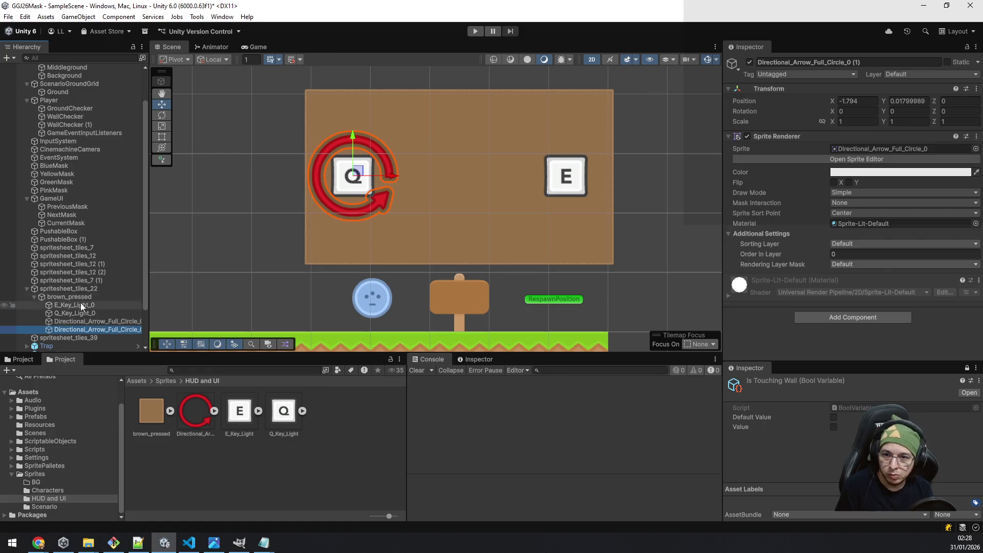
Paste the E key's world transform onto the second arrow (X 1.794) and enable Flip X.
{"action": "left_click", "coordinate": [81, 305]}
{"action": "right_click", "coordinate": [779, 88]}
{"action": "mouse_move", "coordinate": [817, 169]}
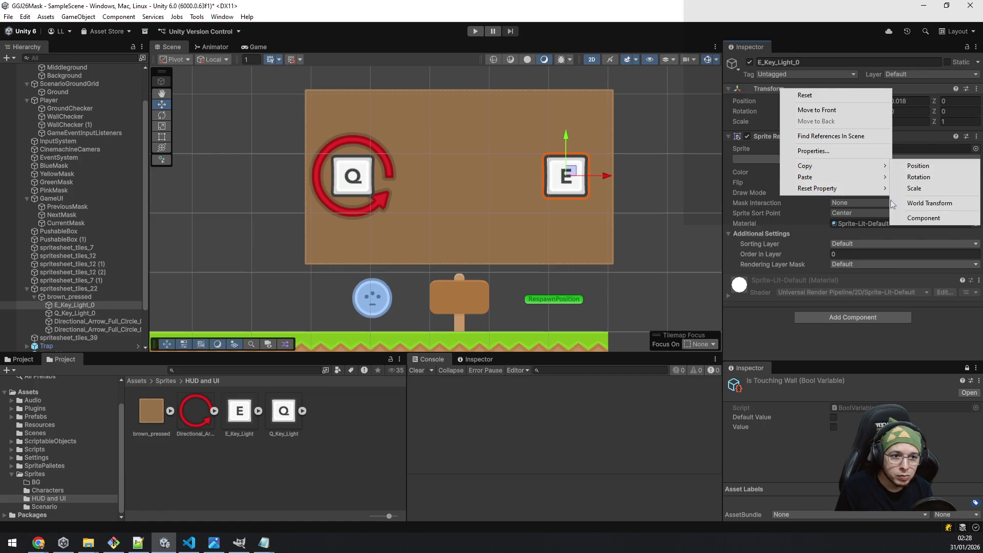
{"action": "left_click", "coordinate": [917, 203]}
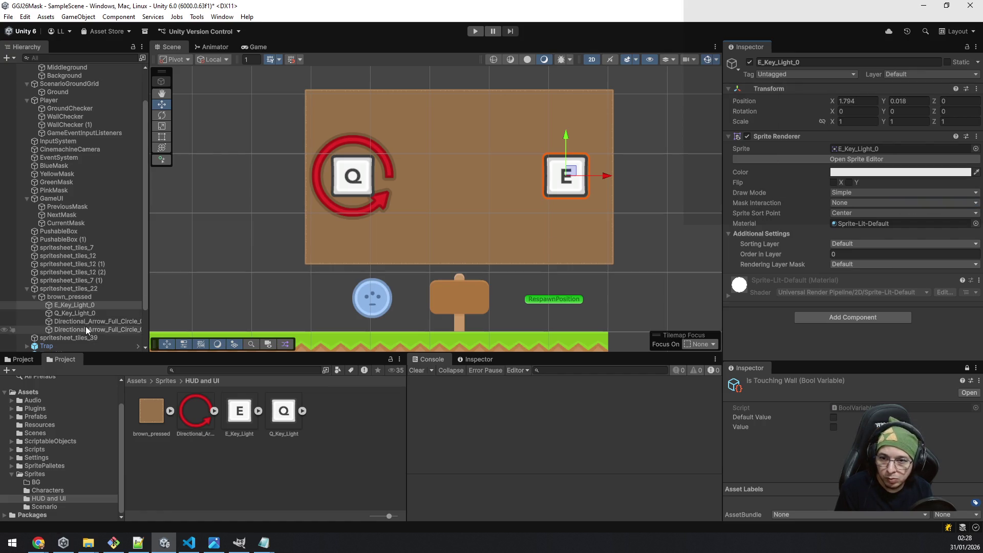
{"action": "left_click", "coordinate": [85, 329]}
{"action": "right_click", "coordinate": [816, 88]}
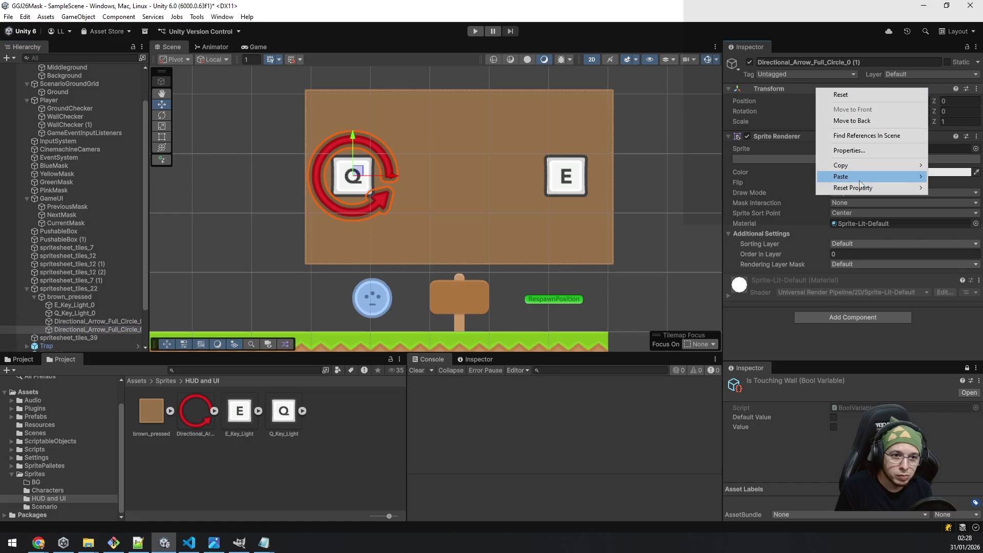
{"action": "mouse_move", "coordinate": [861, 183]}
{"action": "left_click", "coordinate": [760, 213]}
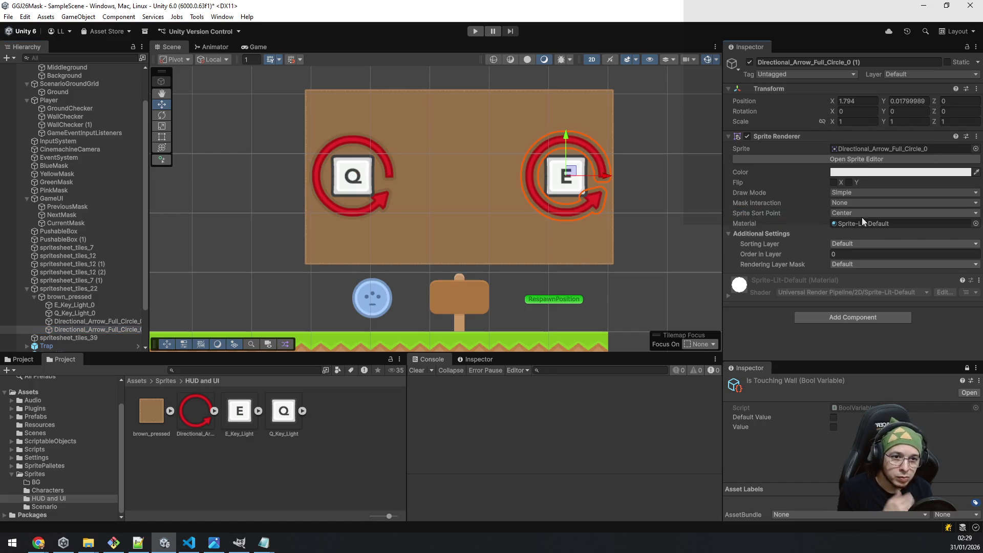
{"action": "left_click", "coordinate": [840, 183]}
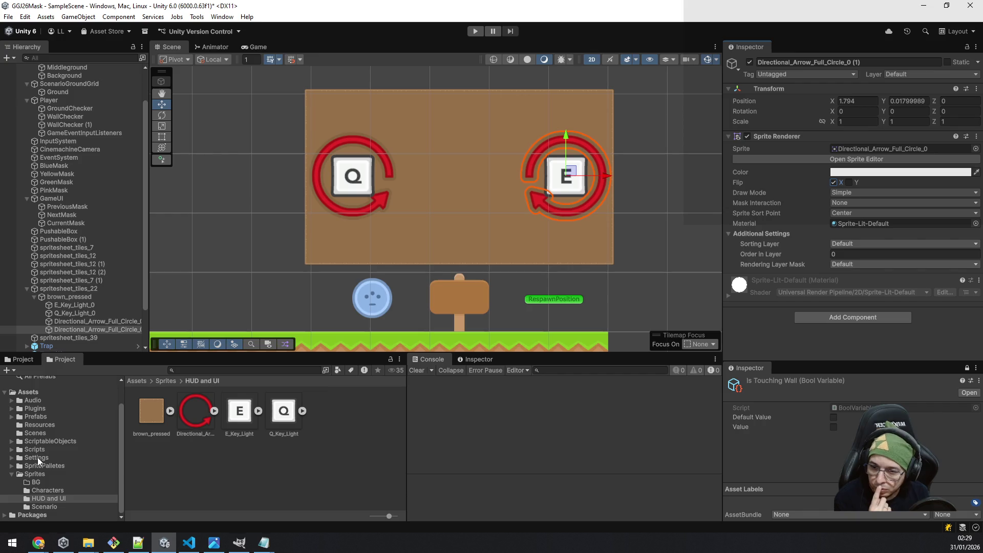
Browse the Sprites subfolders and expand the Characters spritesheet to reveal its mask sprites.
{"action": "left_click", "coordinate": [12, 474]}
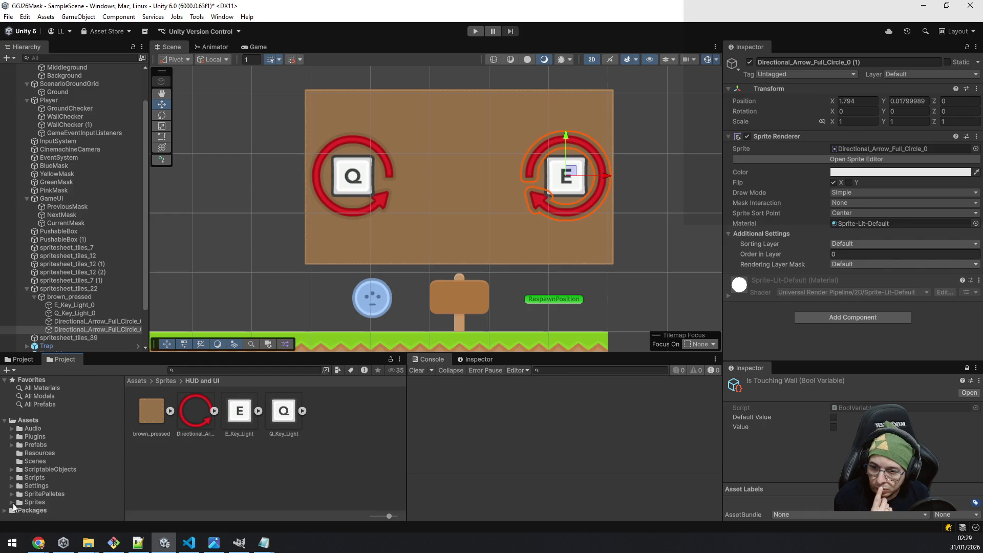
{"action": "left_click", "coordinate": [12, 503]}
{"action": "left_click", "coordinate": [39, 490]}
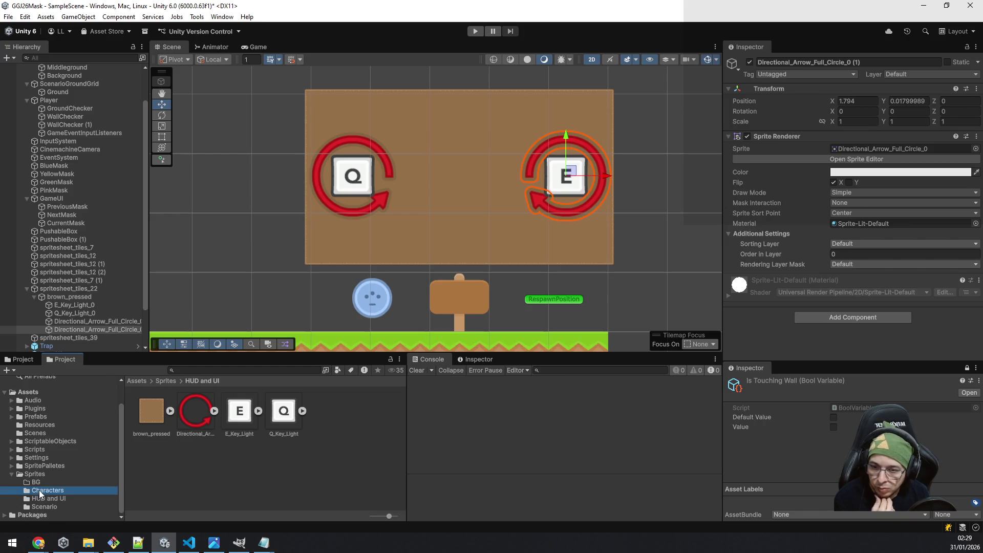
{"action": "left_click", "coordinate": [214, 411]}
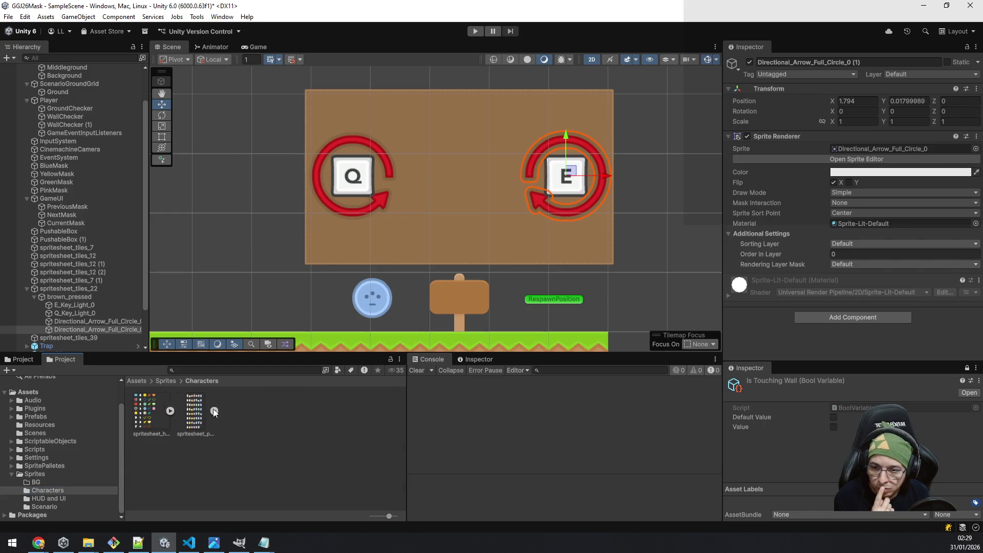
{"action": "left_click", "coordinate": [52, 499]}
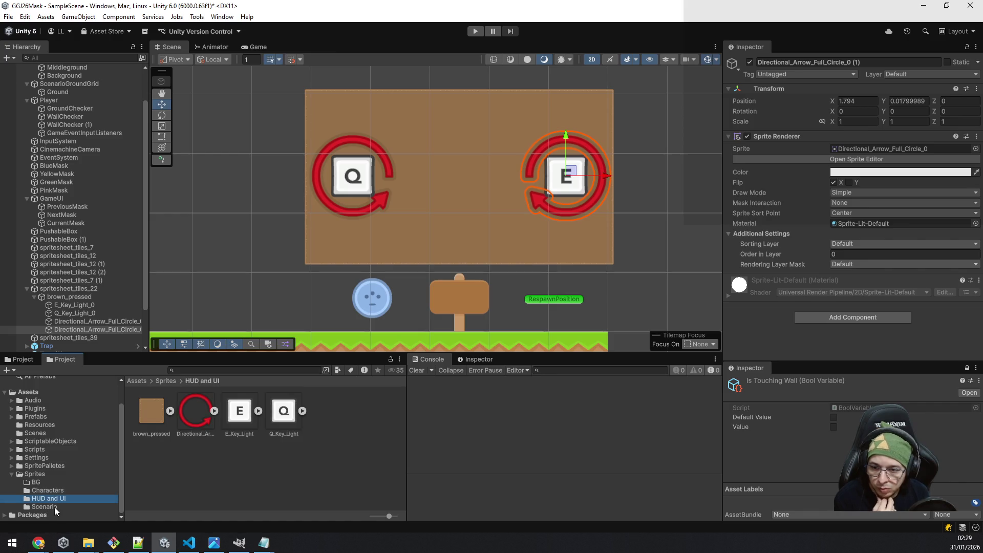
{"action": "left_click", "coordinate": [54, 507]}
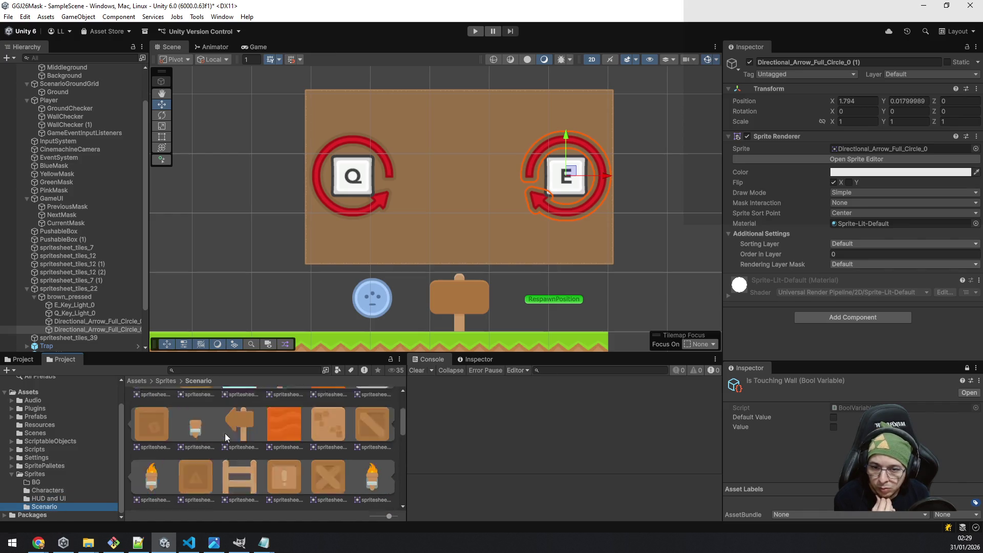
{"action": "left_click", "coordinate": [215, 411]}
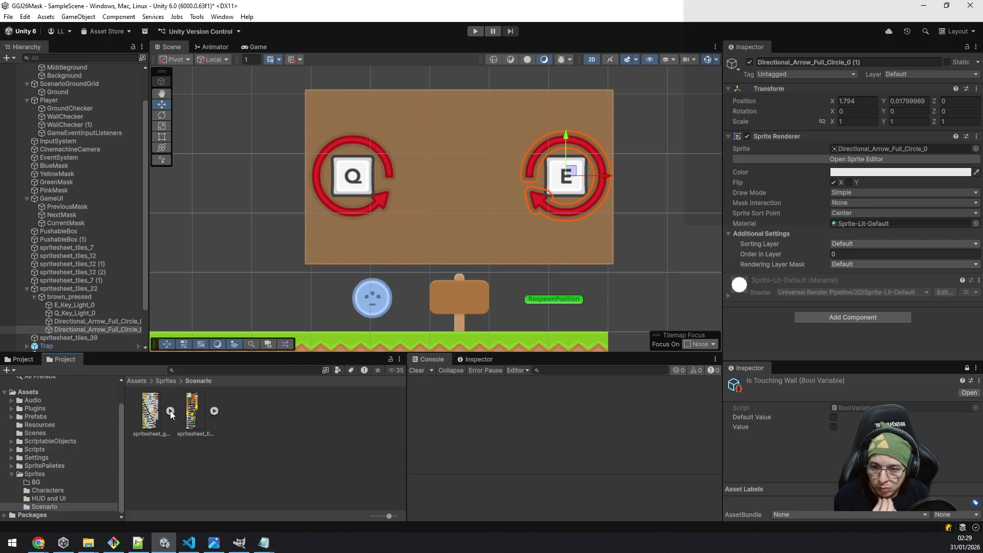
{"action": "left_click", "coordinate": [171, 412]}
{"action": "left_click", "coordinate": [171, 411]}
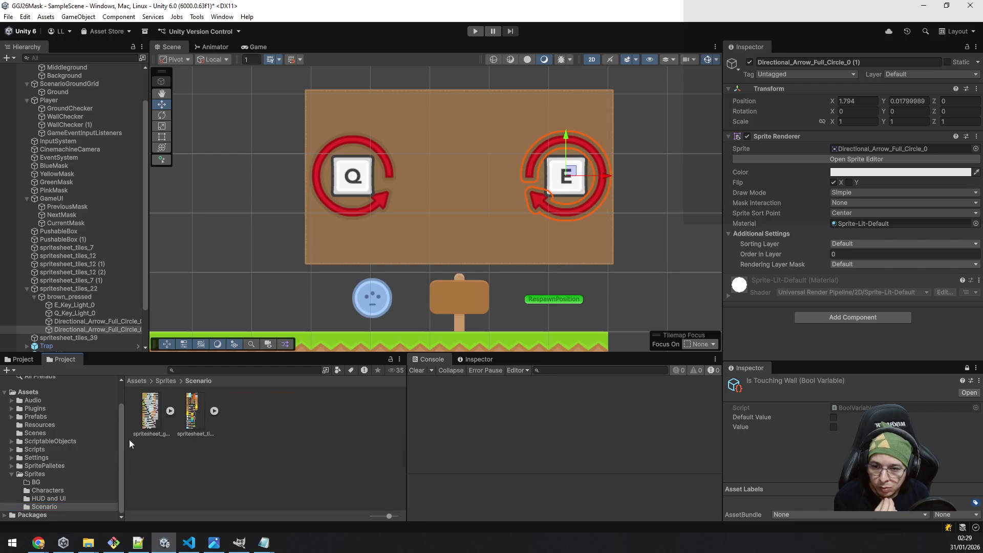
{"action": "left_click", "coordinate": [48, 490]}
{"action": "left_click", "coordinate": [170, 411]}
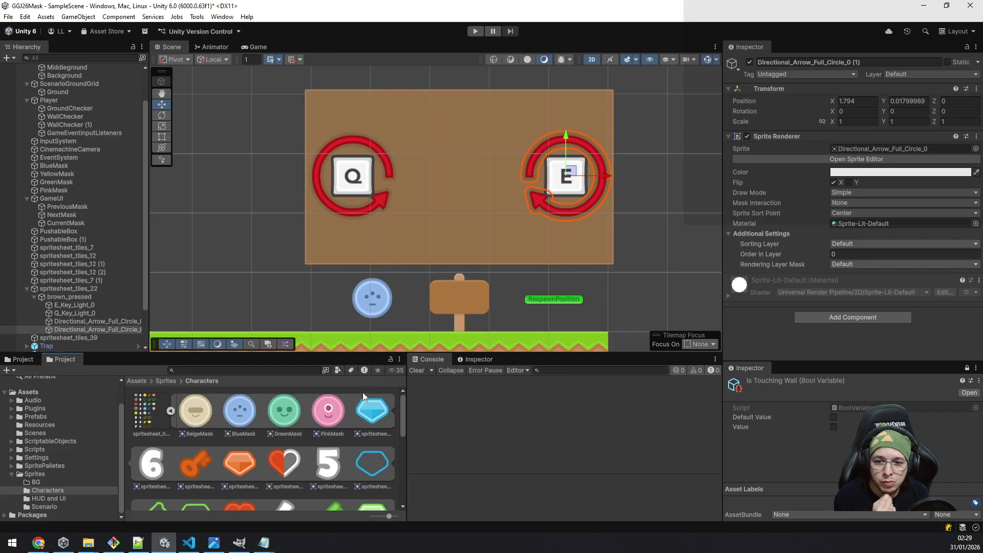
Drag the BeigeMask sprite into the brown_pressed panel as a child.
{"action": "scroll", "coordinate": [250, 282], "scroll_direction": "down", "scroll_amount": 6}
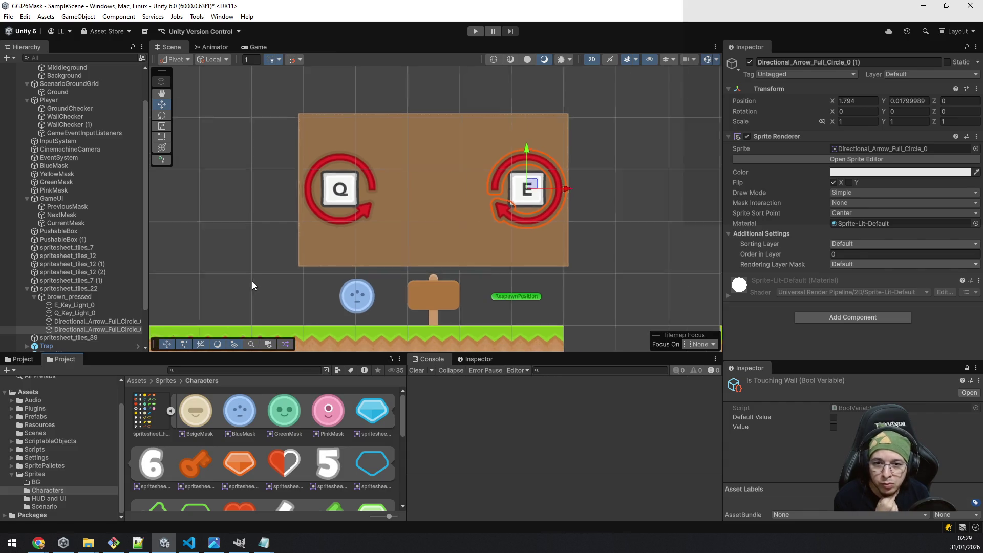
{"action": "mouse_move", "coordinate": [326, 263]}
{"action": "left_mouse_down"}
{"action": "mouse_move", "coordinate": [597, 213]}
{"action": "mouse_move", "coordinate": [434, 247]}
{"action": "left_mouse_up"}
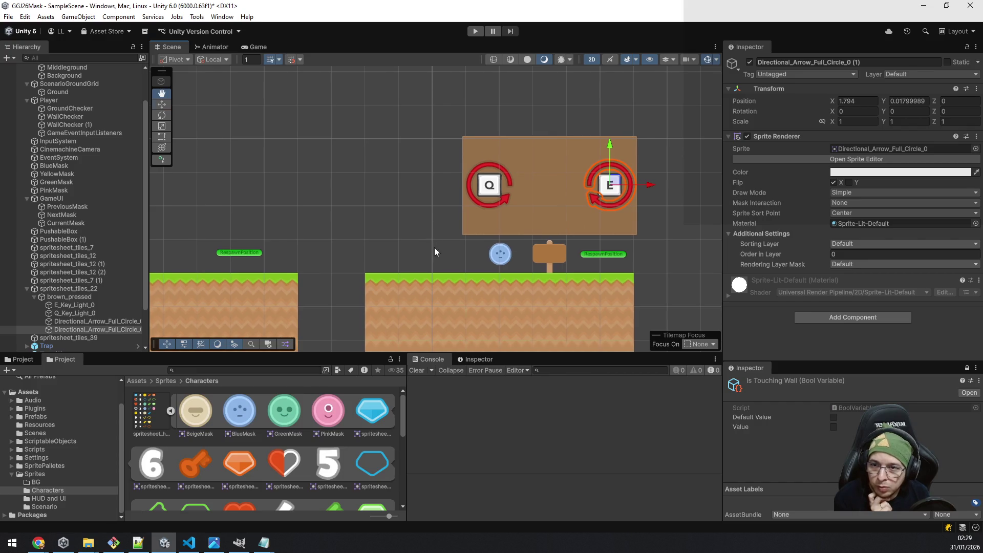
{"action": "scroll", "coordinate": [88, 231], "scroll_direction": "down", "scroll_amount": 2}
{"action": "scroll", "coordinate": [118, 238], "scroll_direction": "down", "scroll_amount": 2}
{"action": "scroll", "coordinate": [345, 275], "scroll_direction": "down", "scroll_amount": 5}
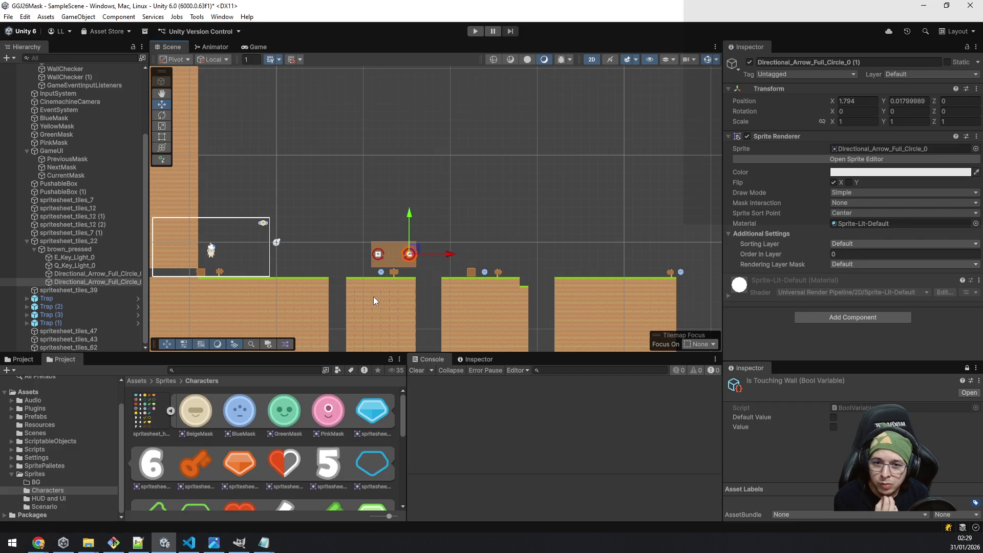
{"action": "scroll", "coordinate": [374, 296], "scroll_direction": "up", "scroll_amount": 6}
{"action": "scroll", "coordinate": [354, 278], "scroll_direction": "up", "scroll_amount": 3}
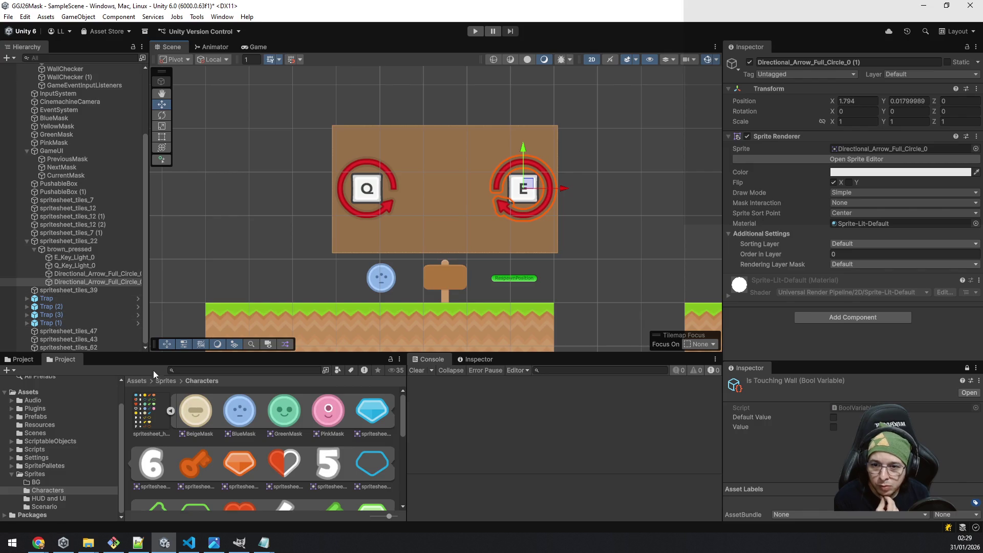
{"action": "left_click_drag", "start_coordinate": [196, 420], "coordinate": [82, 253]}
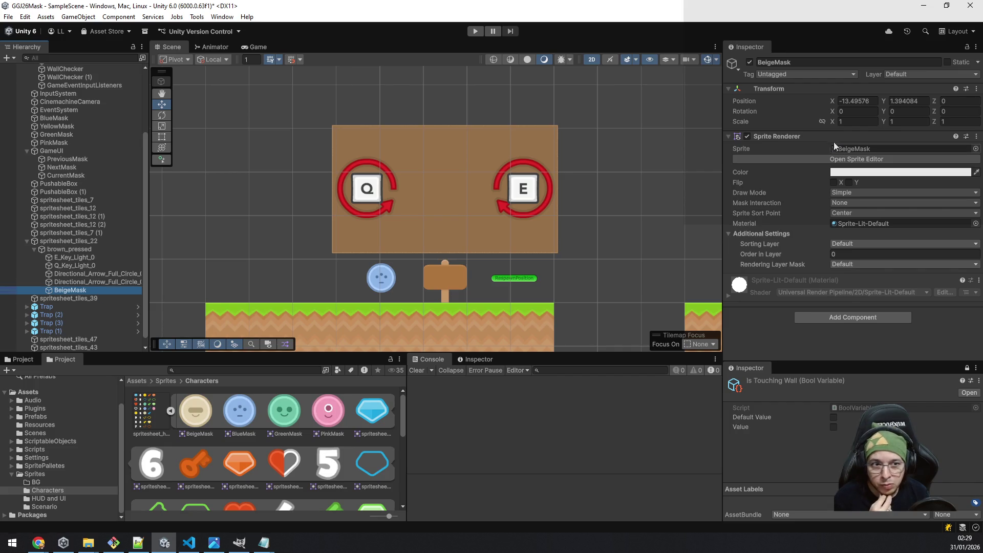
Set BeigeMask's position to X 0, Y 0, centring it between the Q and E arrows.
{"action": "left_click", "coordinate": [858, 101]}
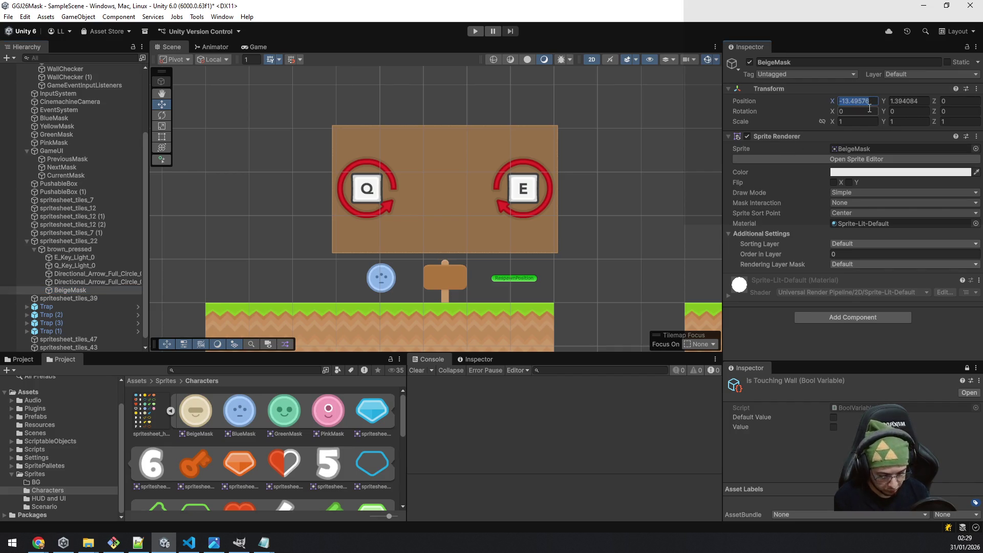
{"action": "type", "text": "0"}
{"action": "left_click", "coordinate": [911, 101]}
{"action": "type", "text": "0"}
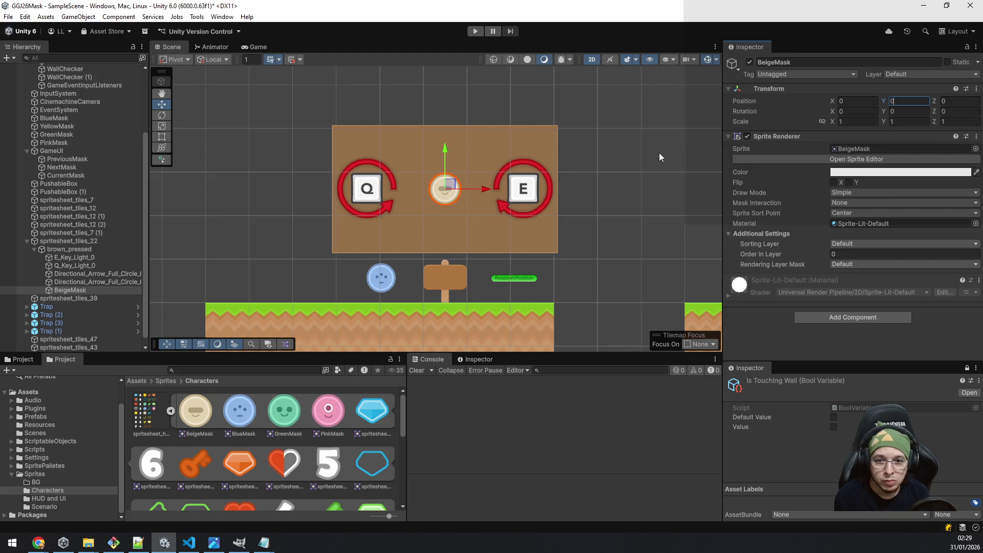
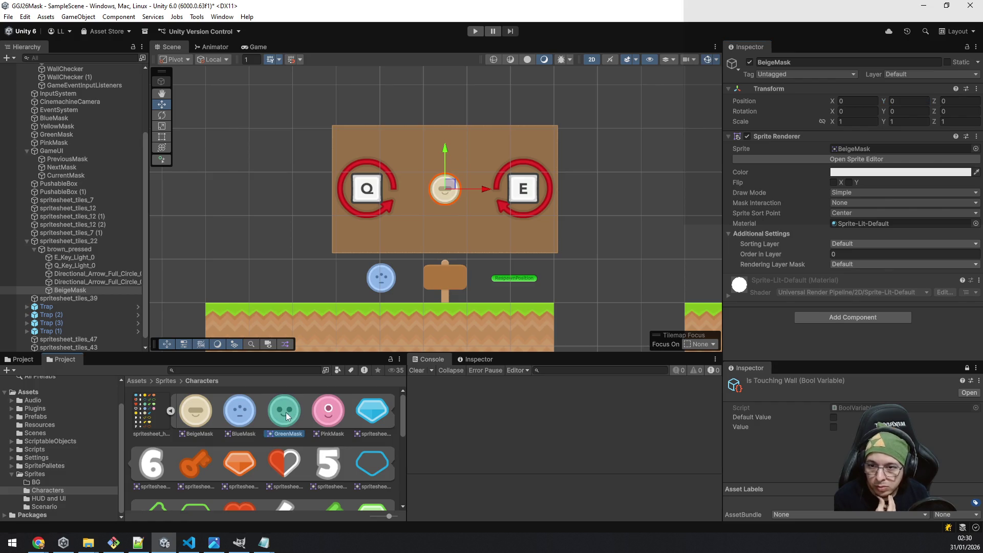
Add the GreenMask sprite to the panel's tile group and reset its position to zero.
{"action": "left_click_drag", "start_coordinate": [115, 290], "coordinate": [66, 250]}
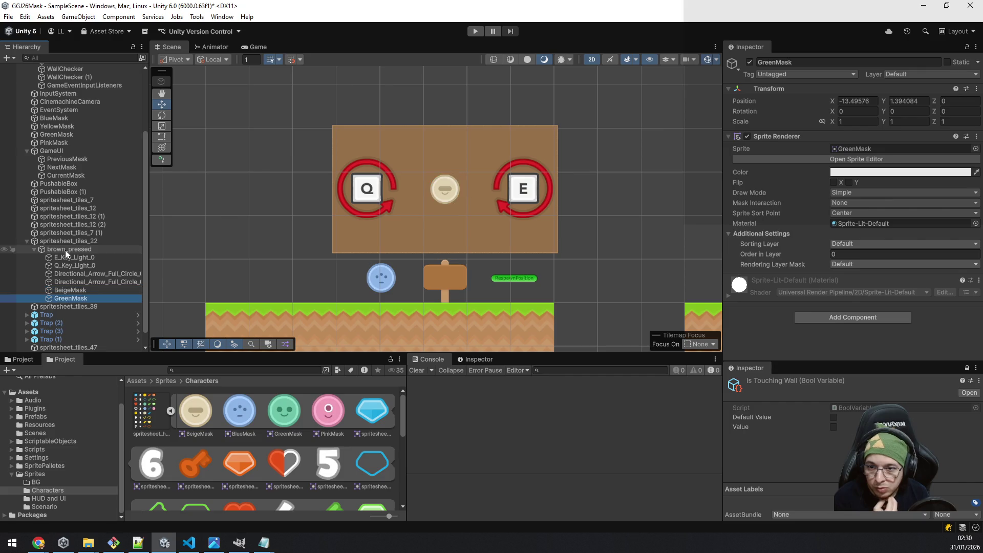
{"action": "left_click", "coordinate": [88, 291]}
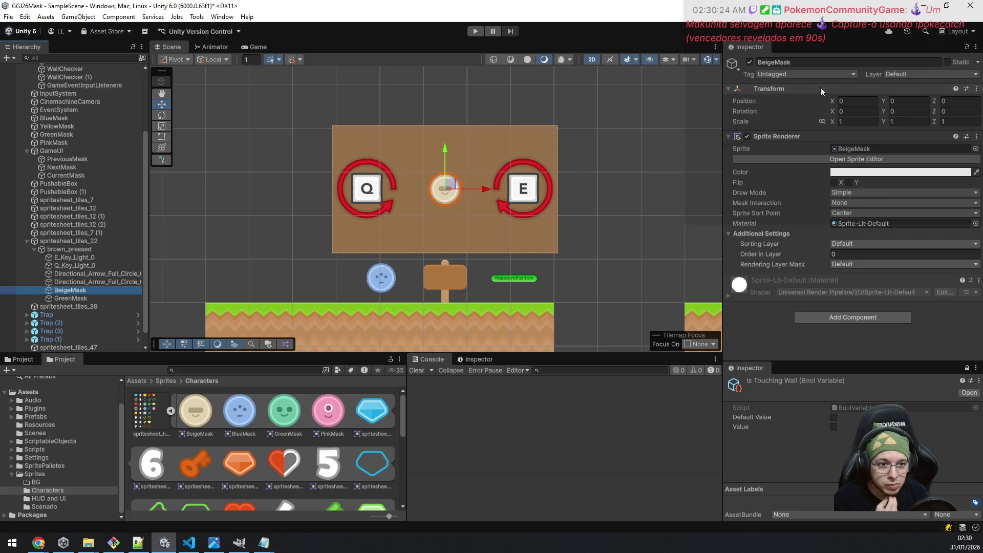
{"action": "key", "text": "Down"}
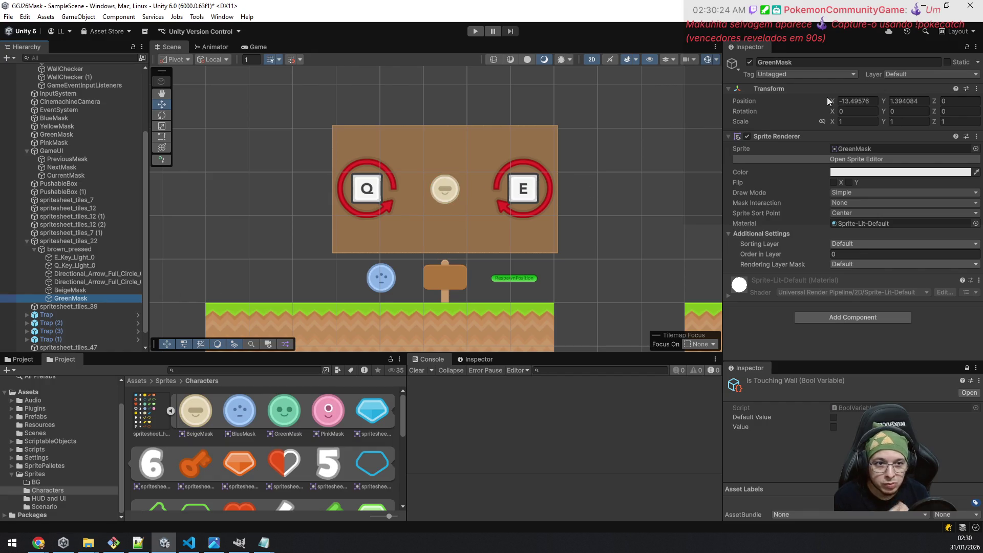
{"action": "right_click", "coordinate": [822, 90]}
{"action": "mouse_move", "coordinate": [875, 191]}
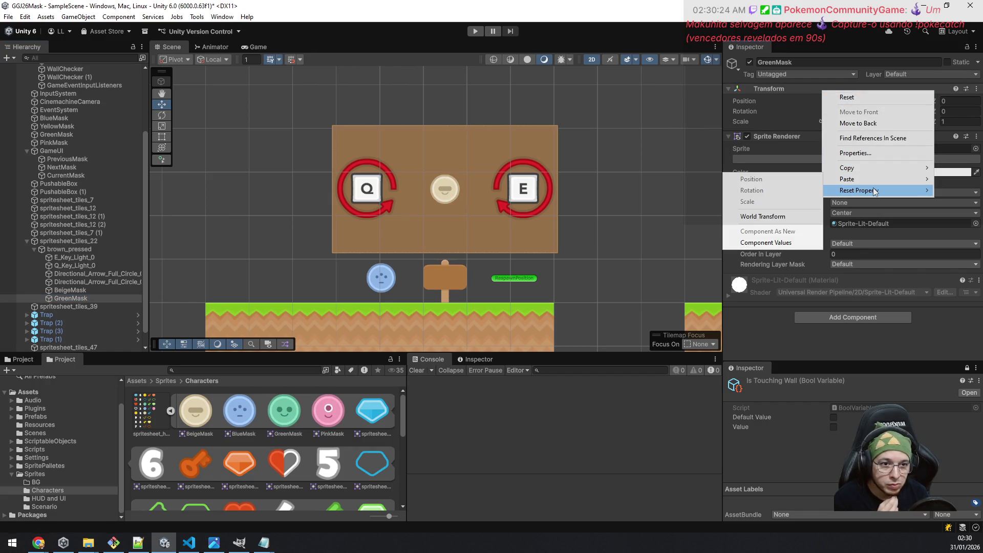
{"action": "left_click", "coordinate": [788, 191]}
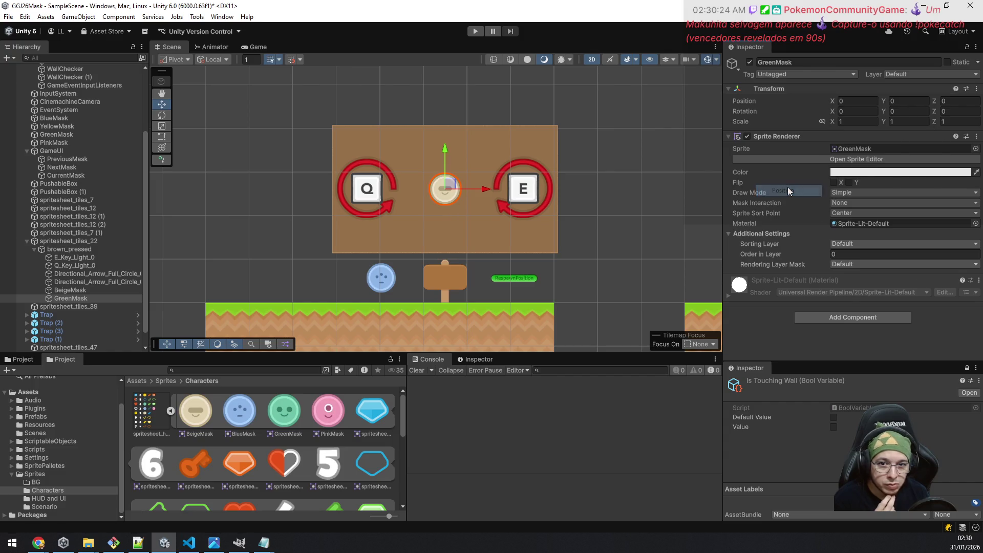
Place GreenMask just right of the beige mask (X 0.342) with Scale X 0.7.
{"action": "left_click_drag", "start_coordinate": [484, 189], "coordinate": [503, 189]}
{"action": "left_click", "coordinate": [868, 124]}
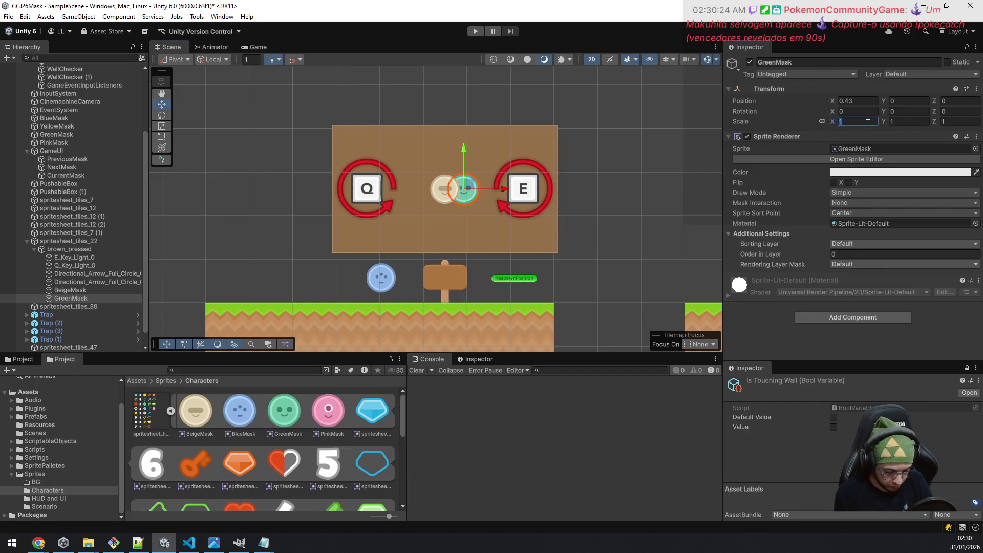
{"action": "type", "text": ".7"}
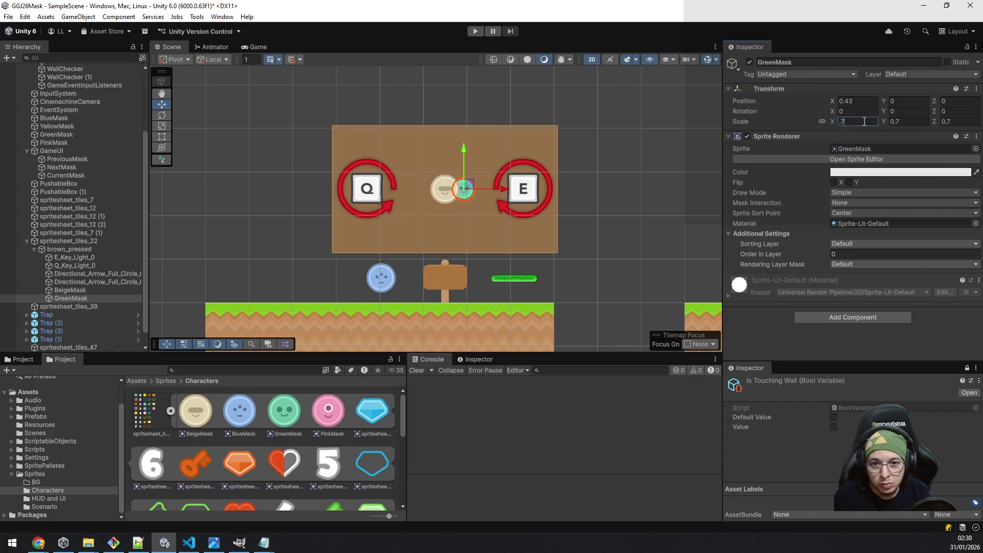
{"action": "scroll", "coordinate": [463, 229], "scroll_direction": "up", "scroll_amount": 3}
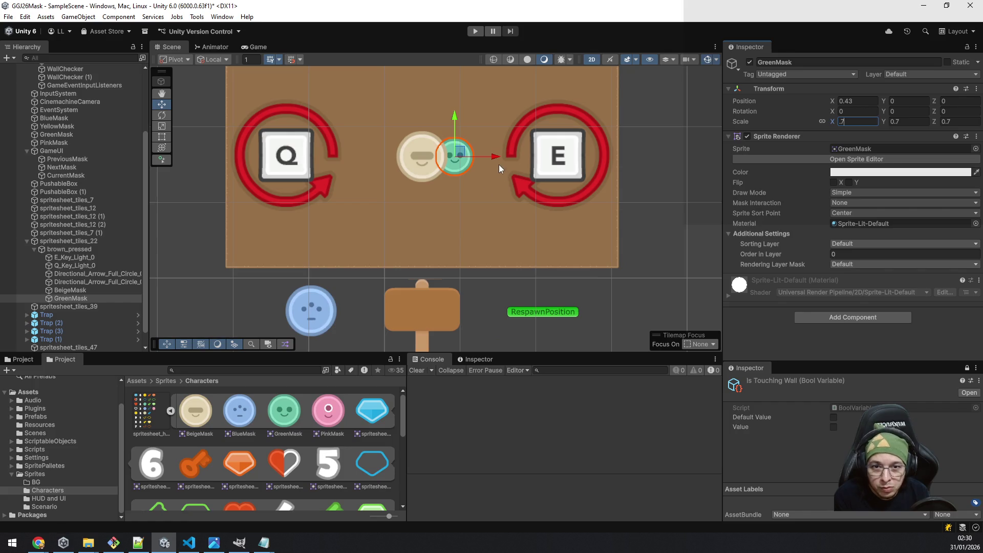
{"action": "left_click_drag", "start_coordinate": [496, 155], "coordinate": [489, 155]}
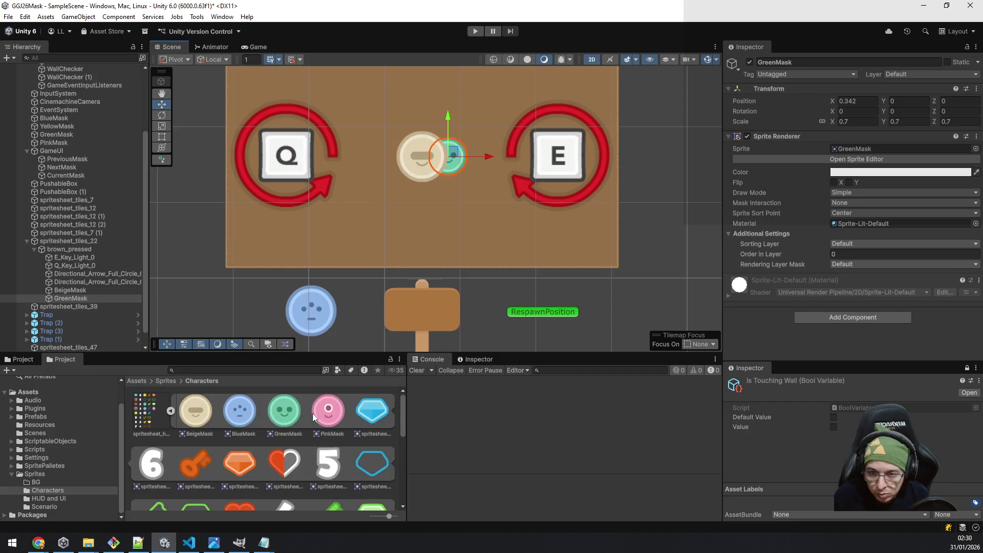
Add the YellowMask sprite to the scene.
{"action": "scroll", "coordinate": [314, 417], "scroll_direction": "down", "scroll_amount": 5}
{"action": "scroll", "coordinate": [318, 424], "scroll_direction": "up", "scroll_amount": 3}
{"action": "scroll", "coordinate": [318, 423], "scroll_direction": "up", "scroll_amount": 1}
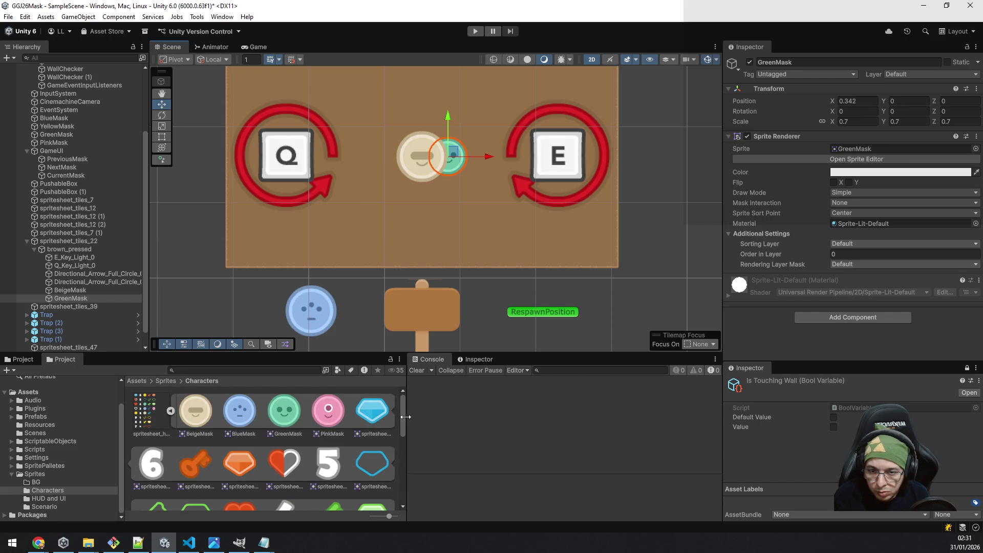
{"action": "left_click_drag", "start_coordinate": [402, 411], "coordinate": [407, 480]}
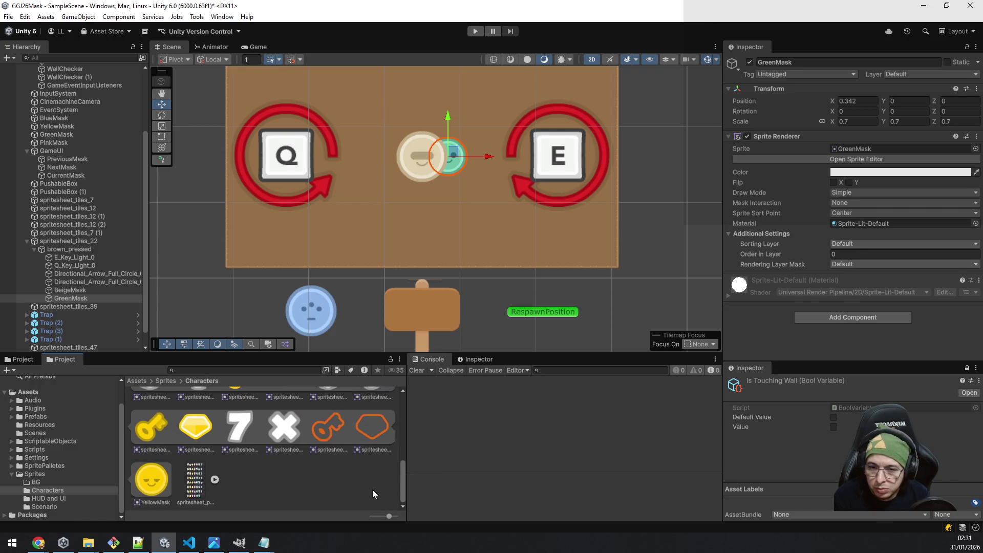
{"action": "mouse_move", "coordinate": [155, 460]}
{"action": "left_mouse_down"}
{"action": "mouse_move", "coordinate": [51, 282]}
{"action": "mouse_move", "coordinate": [56, 232]}
{"action": "mouse_move", "coordinate": [104, 284]}
{"action": "left_mouse_up"}
Copy GreenMask's world transform onto YellowMask and negate its X to -0.342.
{"action": "right_click", "coordinate": [841, 92]}
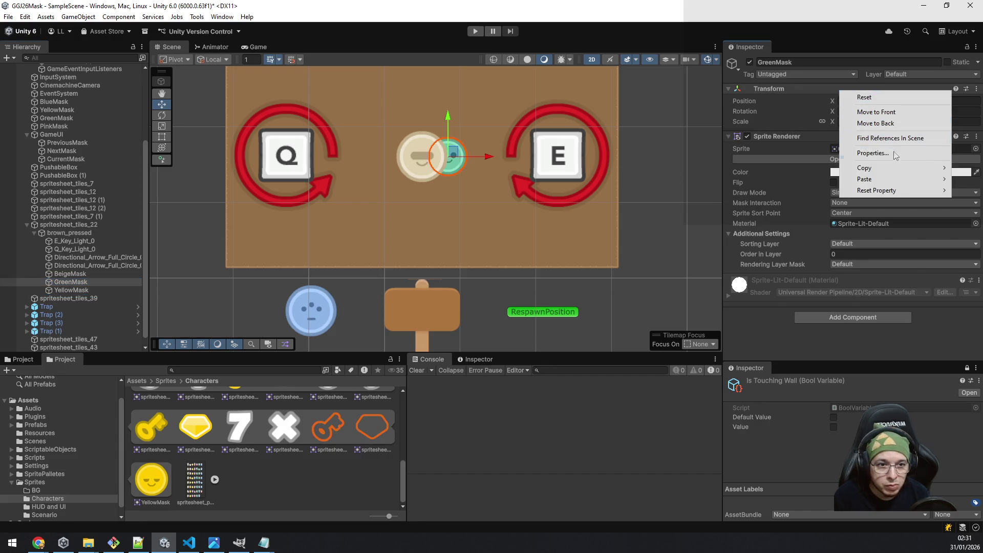
{"action": "mouse_move", "coordinate": [885, 169]}
{"action": "left_click", "coordinate": [791, 205]}
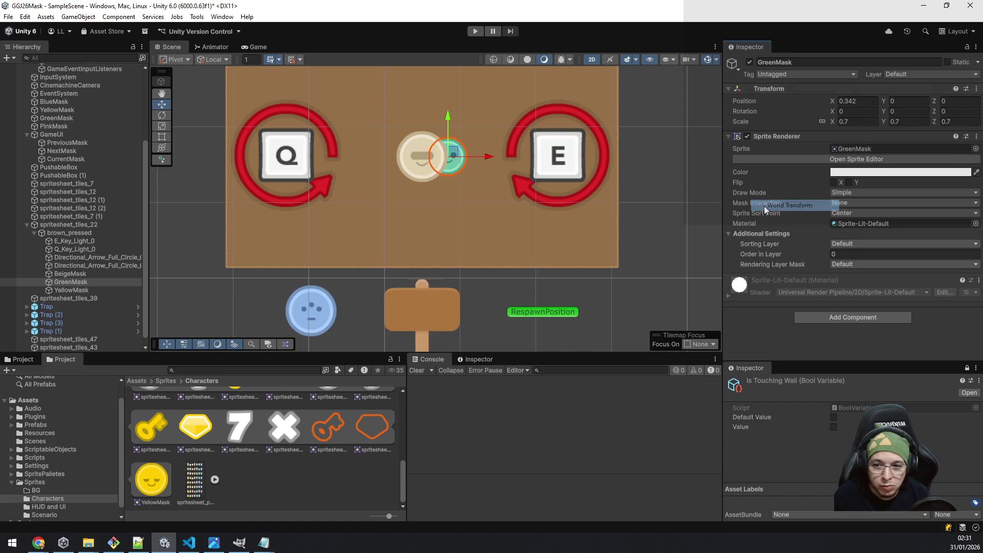
{"action": "left_click", "coordinate": [91, 290]}
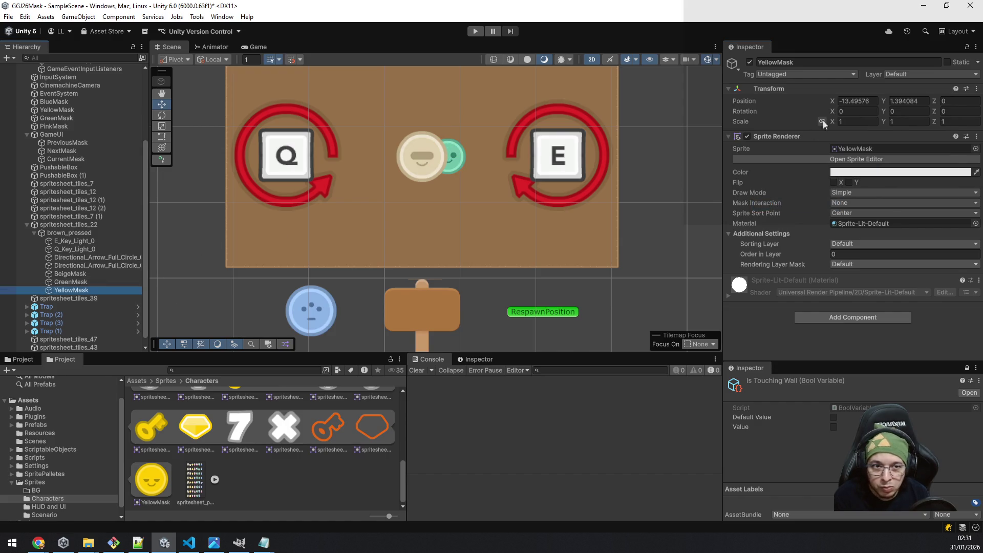
{"action": "right_click", "coordinate": [785, 86]}
{"action": "mouse_move", "coordinate": [845, 176]}
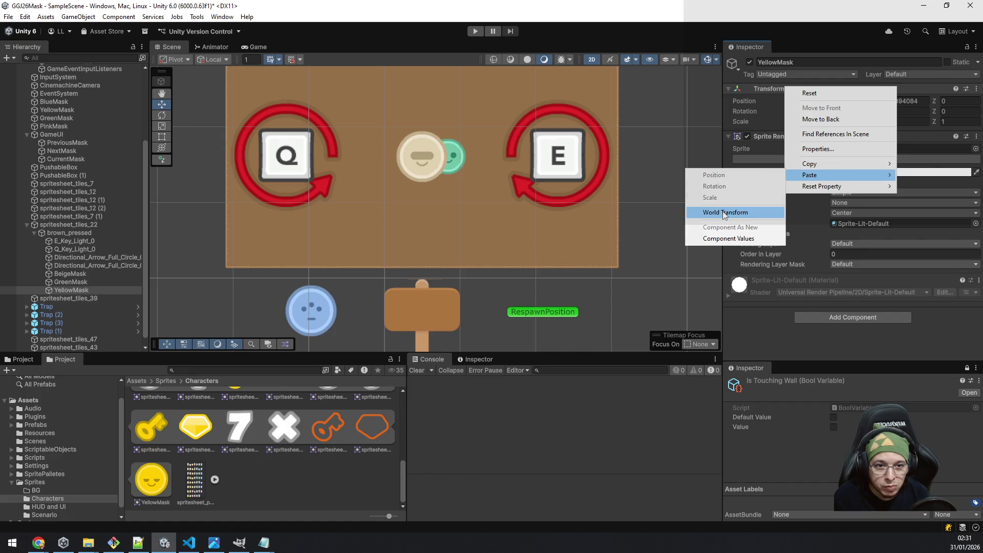
{"action": "left_click", "coordinate": [706, 209]}
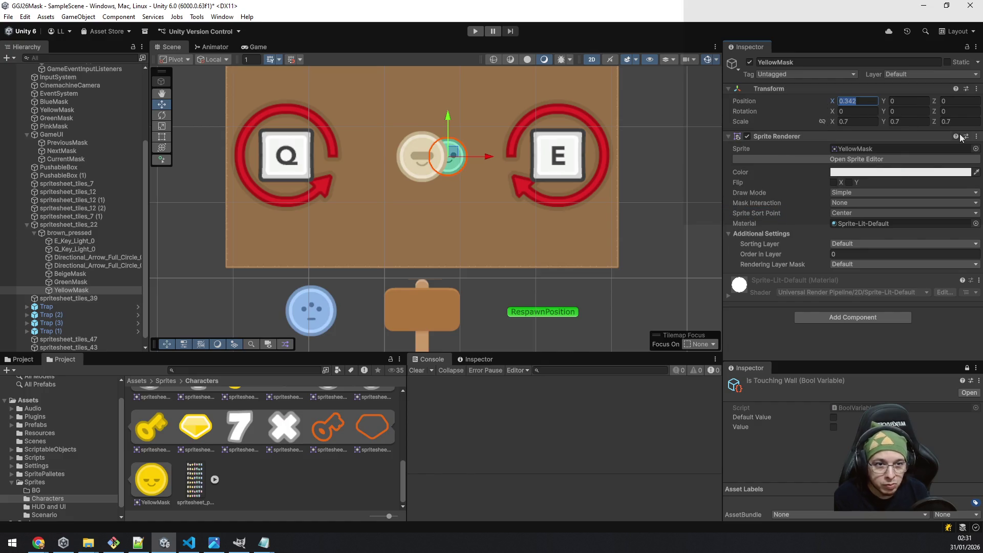
{"action": "key", "text": "Return"}
{"action": "type", "text": "-"}
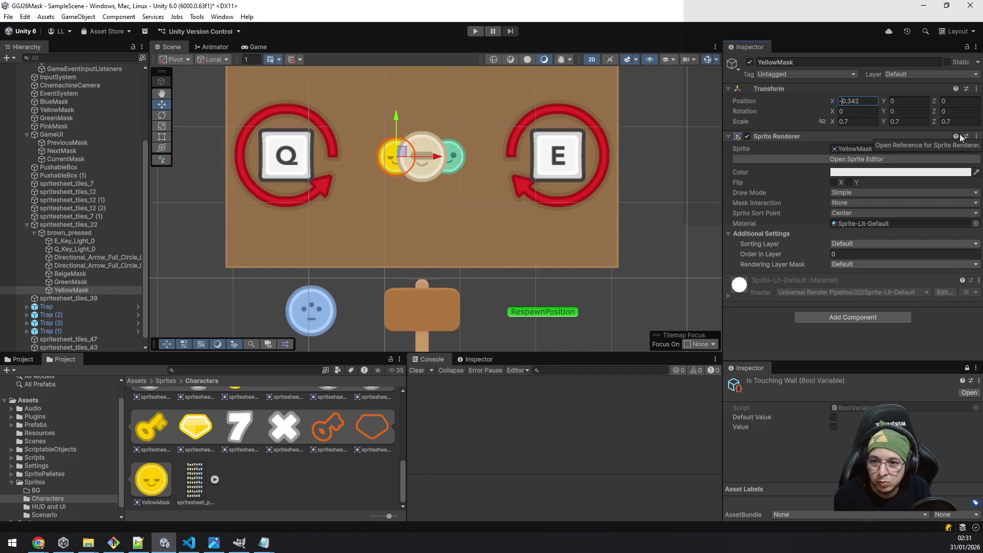
Parent GreenMask under BeigeMask and move the BeigeMask group upward.
{"action": "left_click", "coordinate": [74, 274]}
{"action": "left_click_drag", "start_coordinate": [75, 282], "coordinate": [75, 277]}
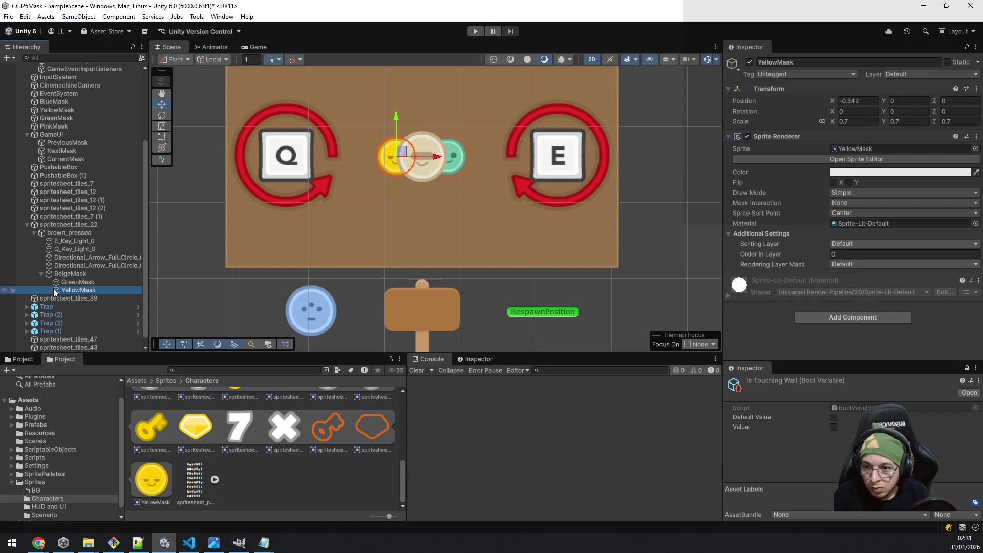
{"action": "left_click", "coordinate": [43, 275]}
{"action": "left_click", "coordinate": [90, 280]}
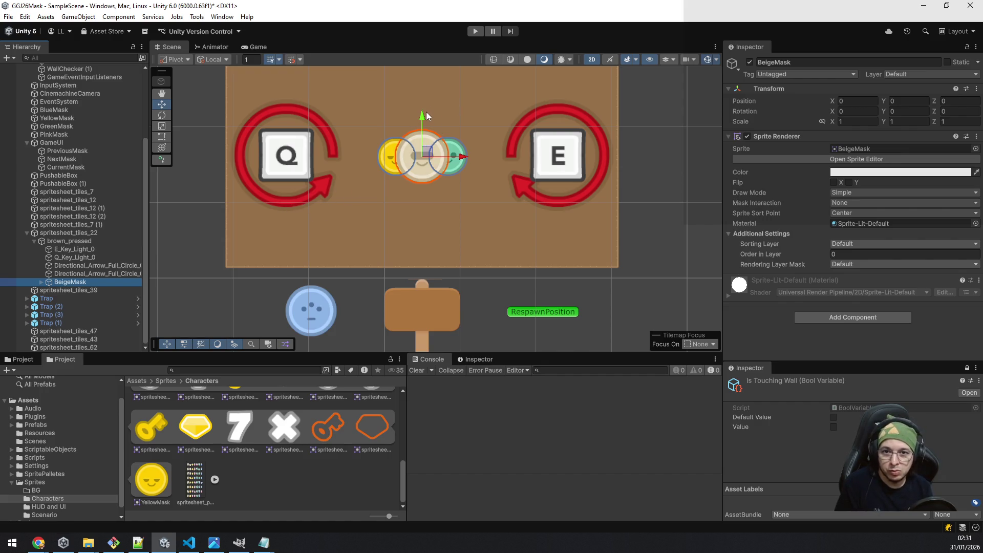
{"action": "mouse_move", "coordinate": [426, 114]}
{"action": "left_mouse_down"}
{"action": "mouse_move", "coordinate": [420, 74]}
{"action": "mouse_move", "coordinate": [424, 131]}
{"action": "left_mouse_up"}
Duplicate the BeigeMask group, setting the original to Y 0.75 and the copy to Y 0.
{"action": "key", "text": "ctrl+d"}
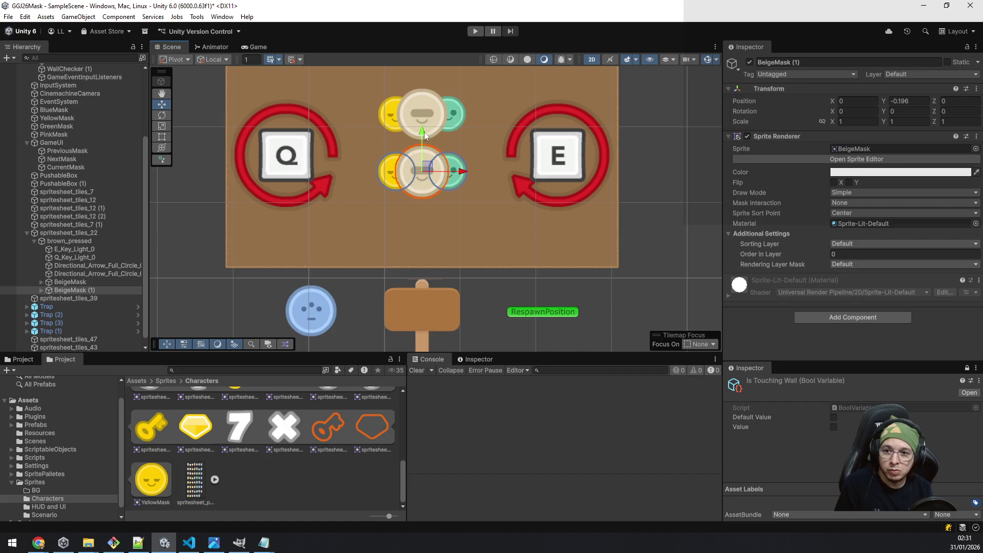
{"action": "left_click", "coordinate": [61, 282]}
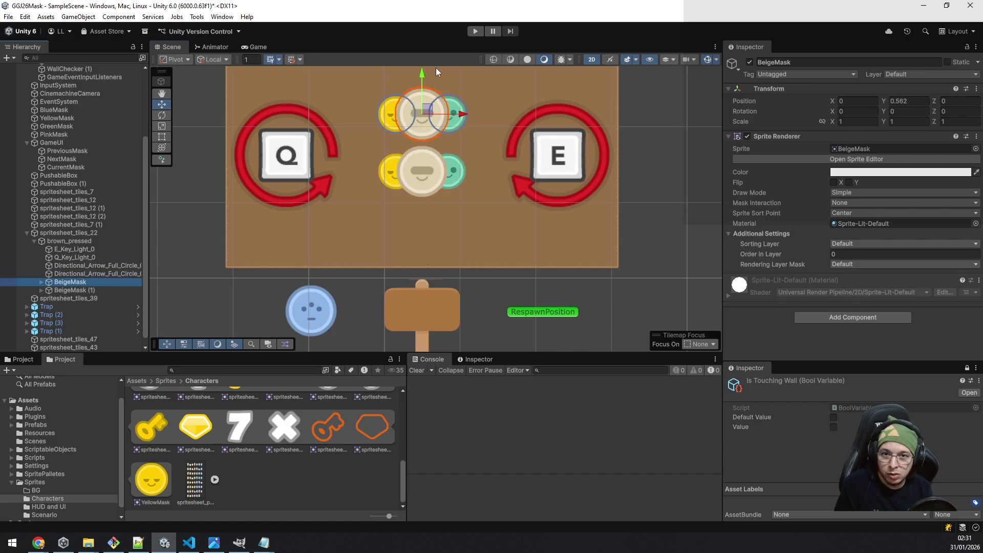
{"action": "left_click_drag", "start_coordinate": [422, 73], "coordinate": [423, 58]}
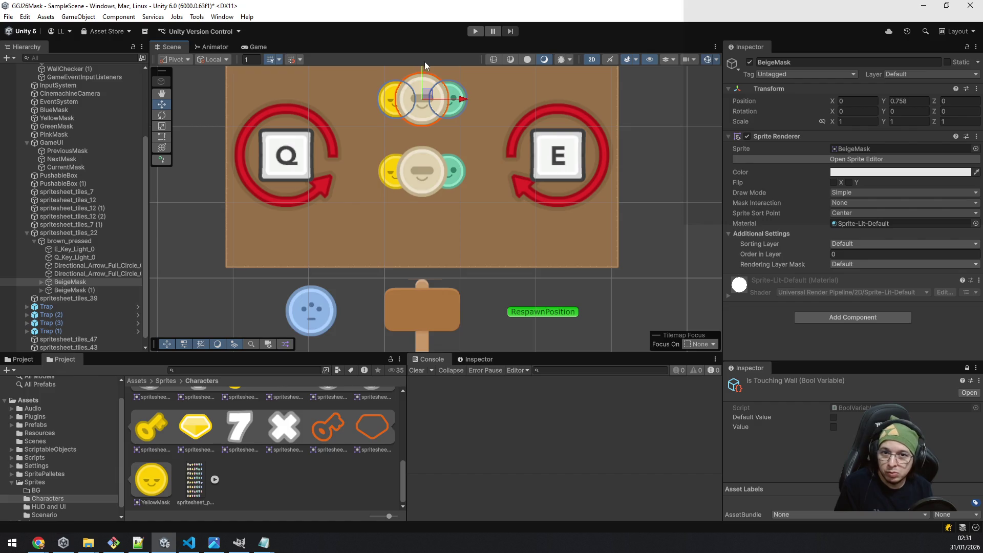
{"action": "left_click", "coordinate": [909, 101]}
{"action": "type", "text": "0.75"}
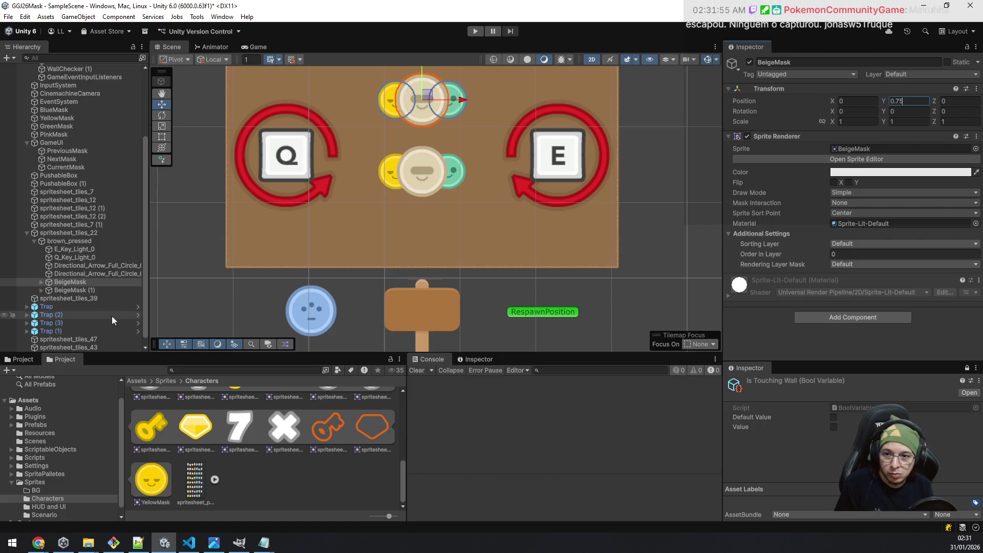
{"action": "left_click", "coordinate": [72, 290]}
{"action": "left_click", "coordinate": [908, 101]}
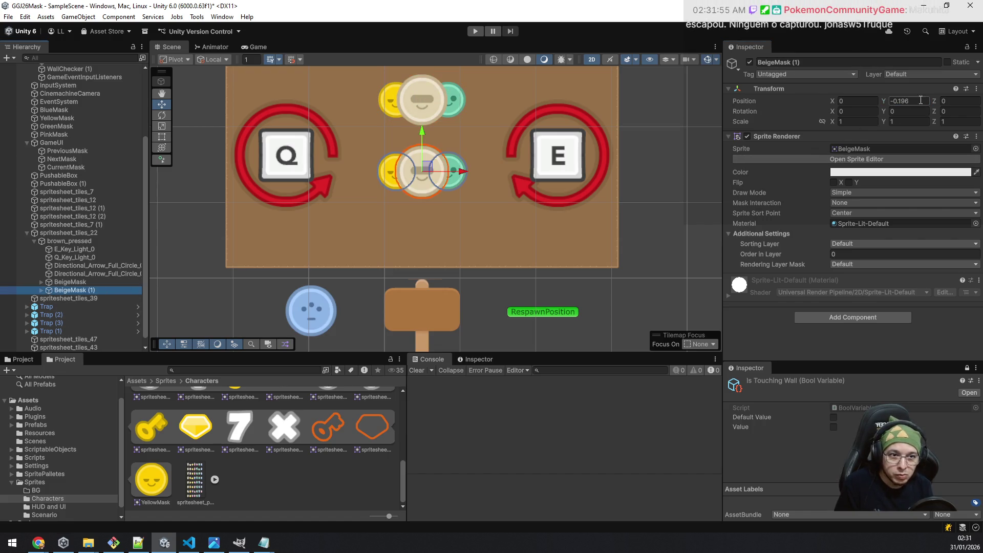
{"action": "type", "text": "0"}
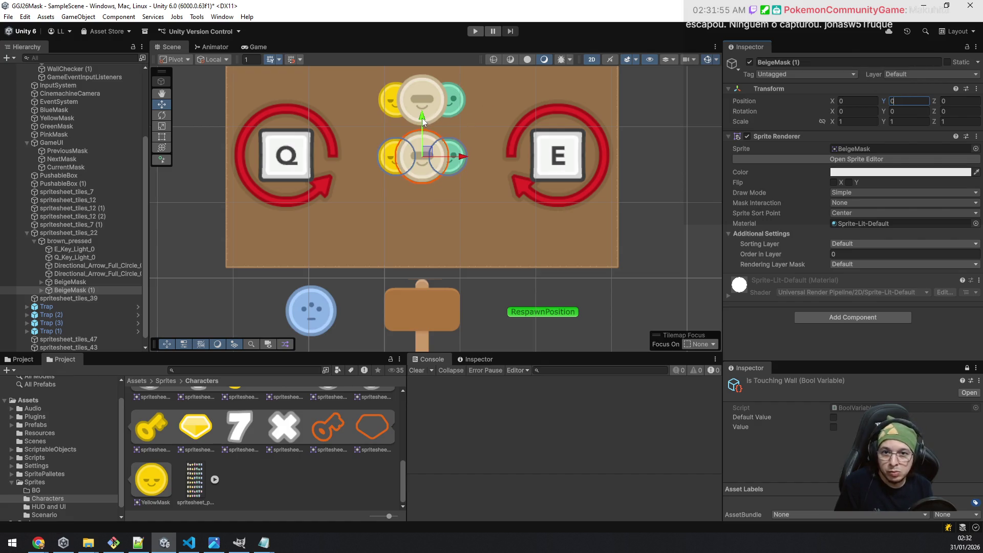
Set the upper mask group's Position Y to exactly 1.
{"action": "left_click_drag", "start_coordinate": [600, 169], "coordinate": [605, 217]}
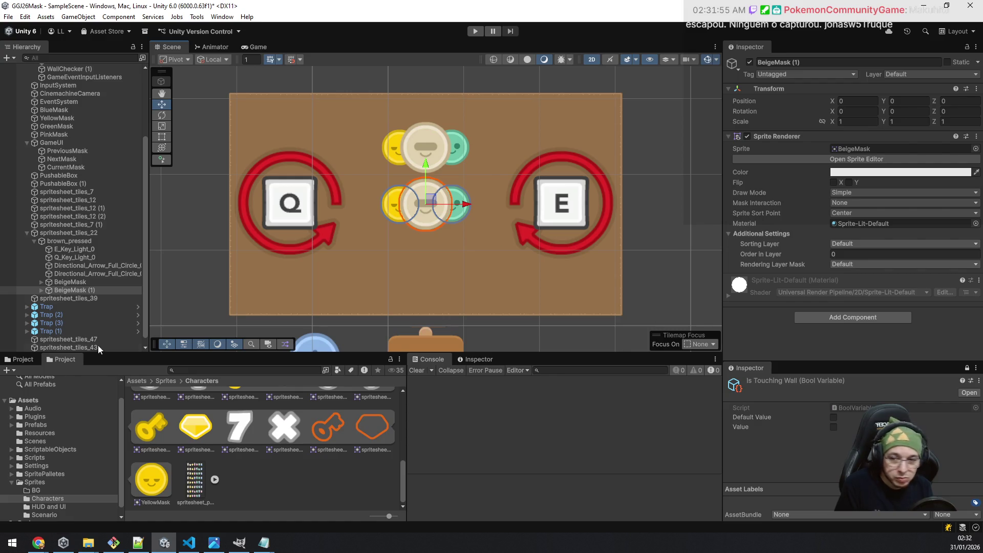
{"action": "left_click", "coordinate": [93, 282]}
{"action": "left_click", "coordinate": [90, 293]}
{"action": "left_click", "coordinate": [95, 282]}
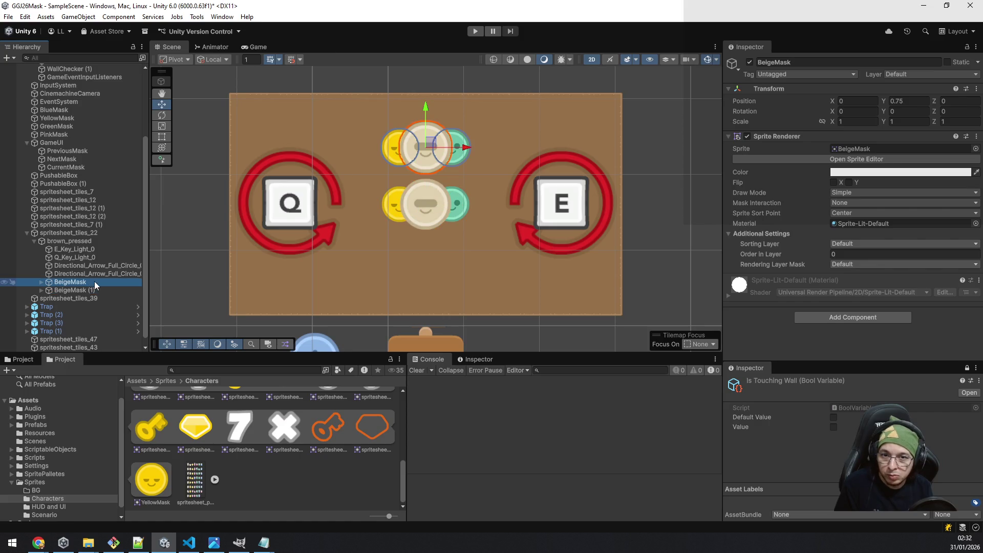
{"action": "left_click_drag", "start_coordinate": [425, 107], "coordinate": [427, 90]}
{"action": "left_click", "coordinate": [917, 102]}
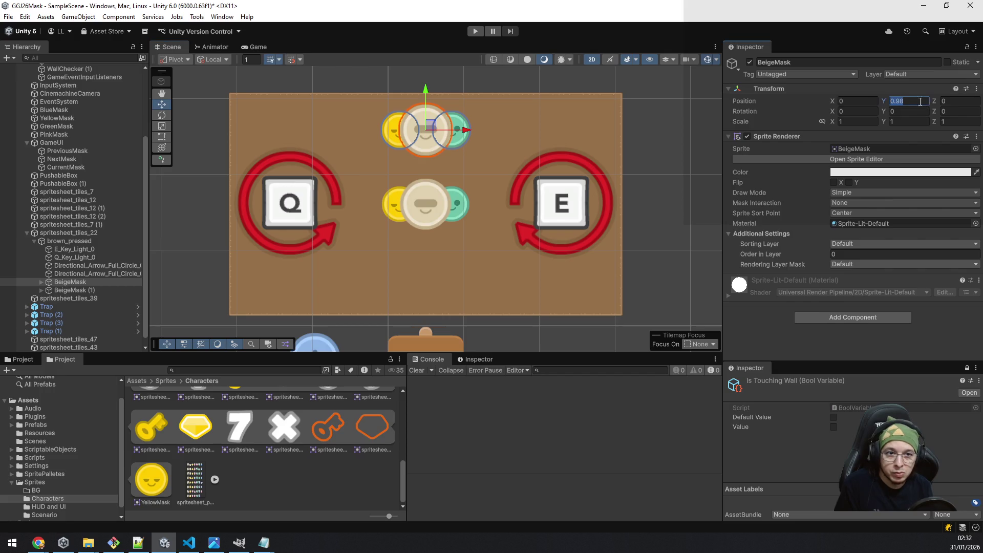
{"action": "type", "text": "1"}
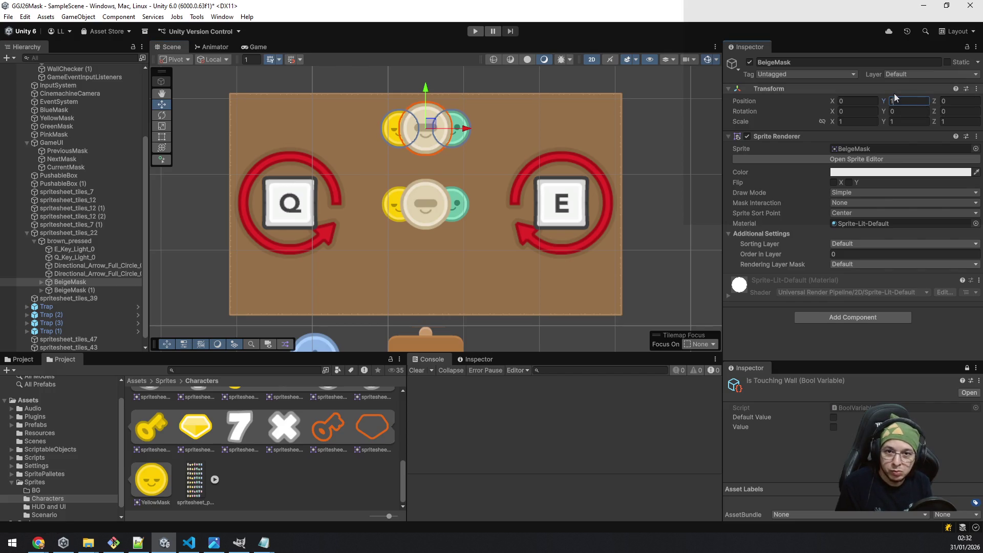
Duplicate the middle row as BeigeMask (2) at Y -1 and give its centre the GreenMask sprite.
{"action": "left_click", "coordinate": [78, 290]}
{"action": "key", "text": "ctrl+d"}
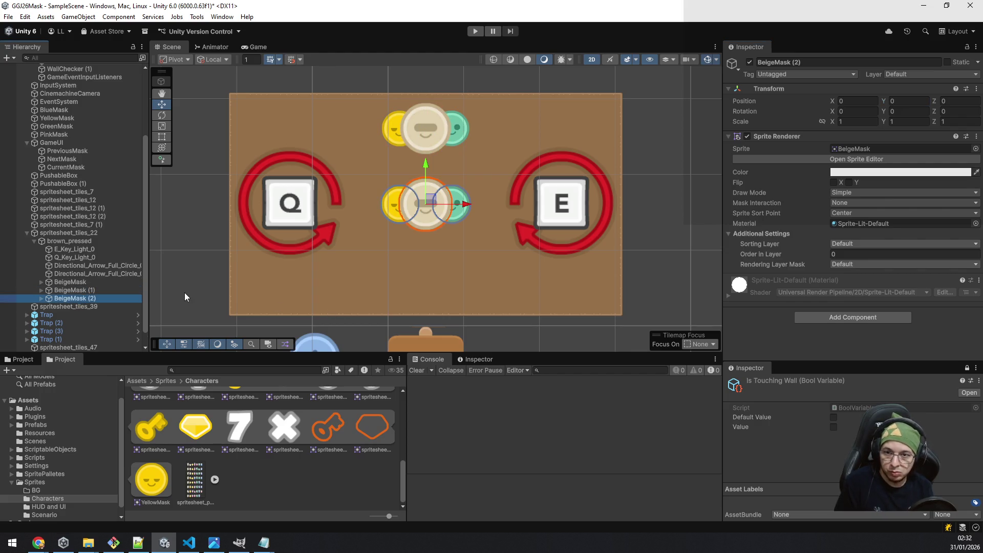
{"action": "left_click", "coordinate": [909, 102]}
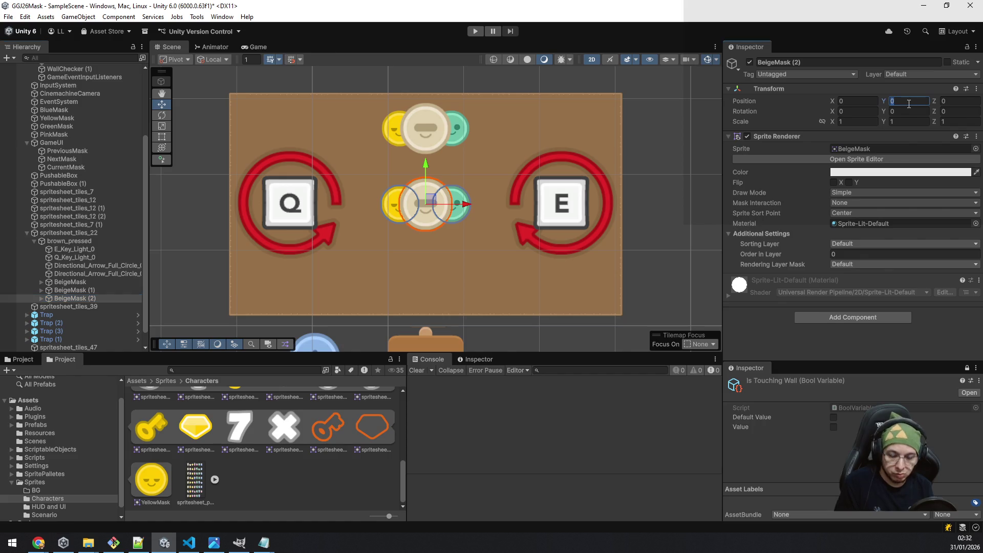
{"action": "type", "text": "1"}
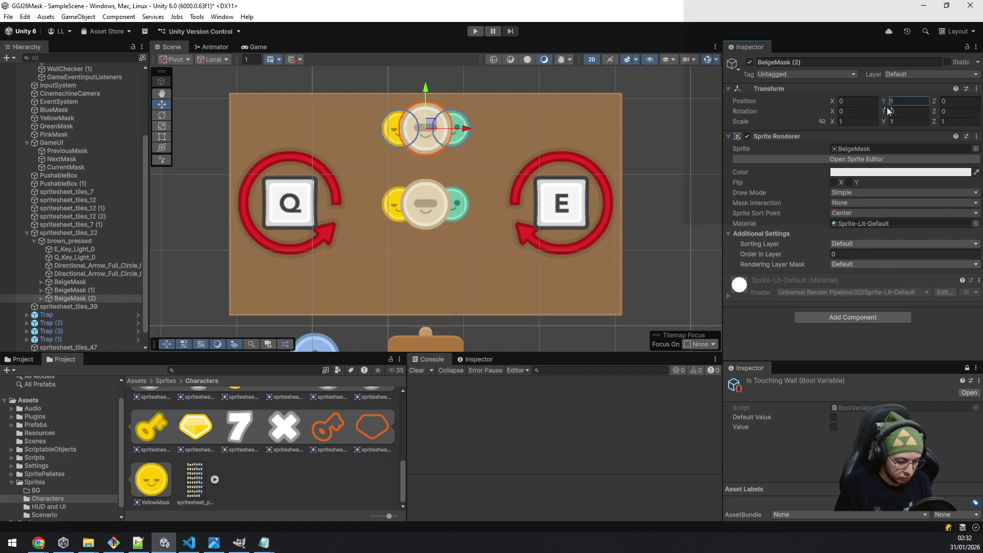
{"action": "type", "text": "-"}
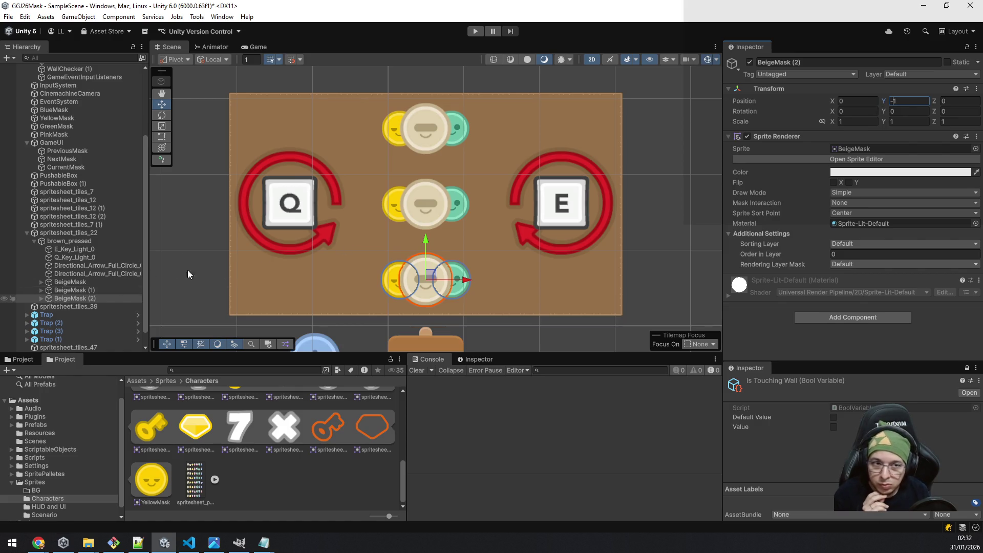
{"action": "left_click", "coordinate": [862, 149]}
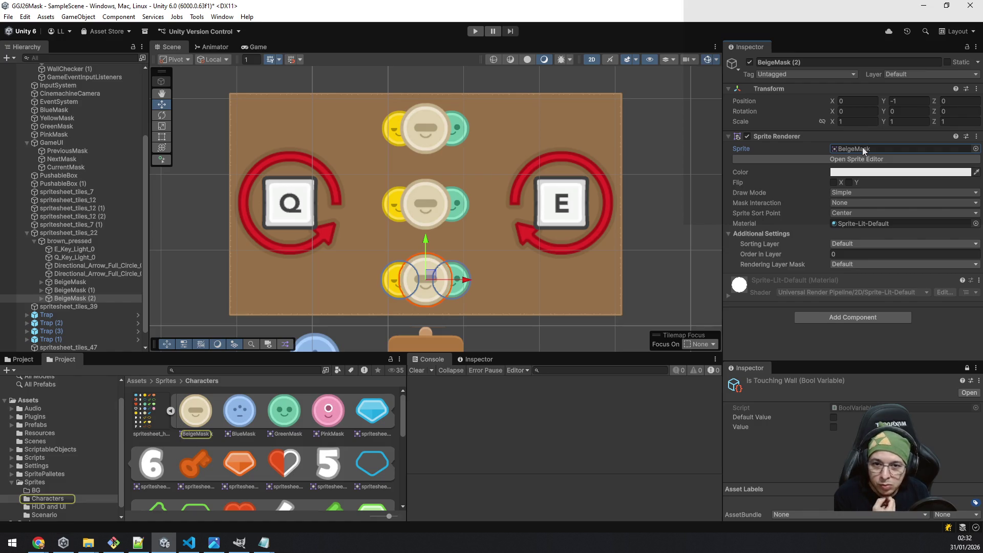
{"action": "mouse_move", "coordinate": [863, 150]}
{"action": "left_mouse_down"}
{"action": "mouse_move", "coordinate": [808, 178]}
{"action": "mouse_move", "coordinate": [855, 148]}
{"action": "left_mouse_up"}
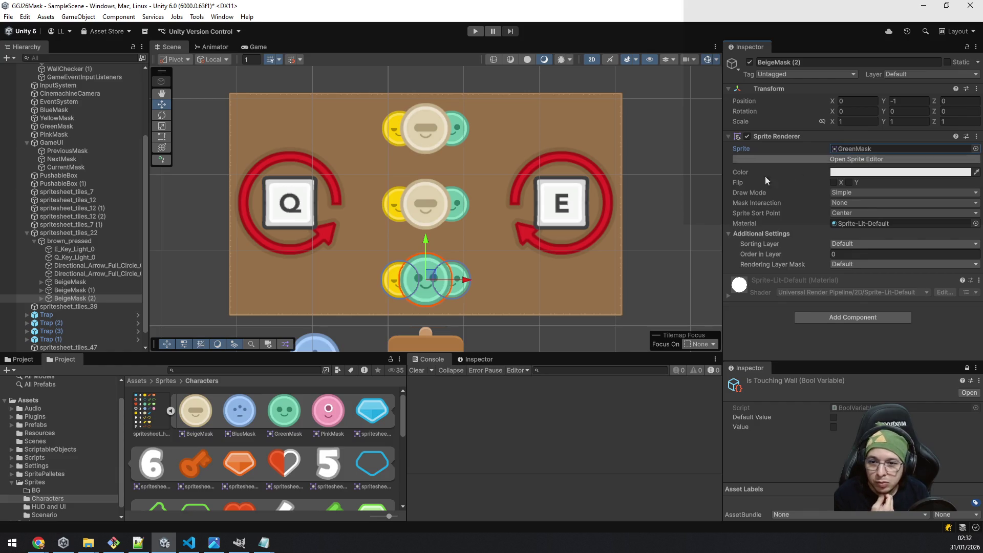
Assign the YellowMask sprite to the bottom row's right mask and BeigeMask to its left mask.
{"action": "left_click", "coordinate": [41, 298]}
{"action": "left_click", "coordinate": [93, 307]}
{"action": "left_click", "coordinate": [854, 149]}
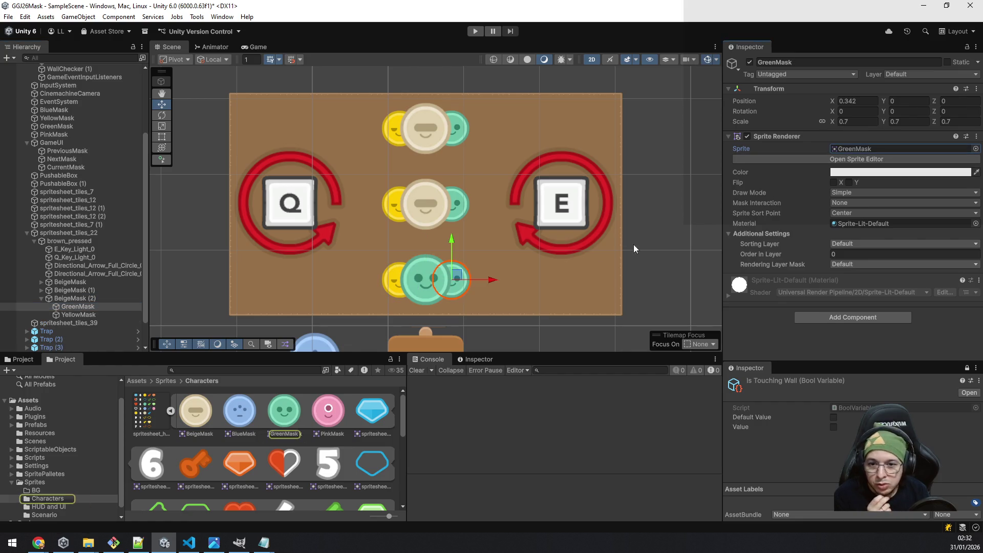
{"action": "scroll", "coordinate": [346, 442], "scroll_direction": "down", "scroll_amount": 5}
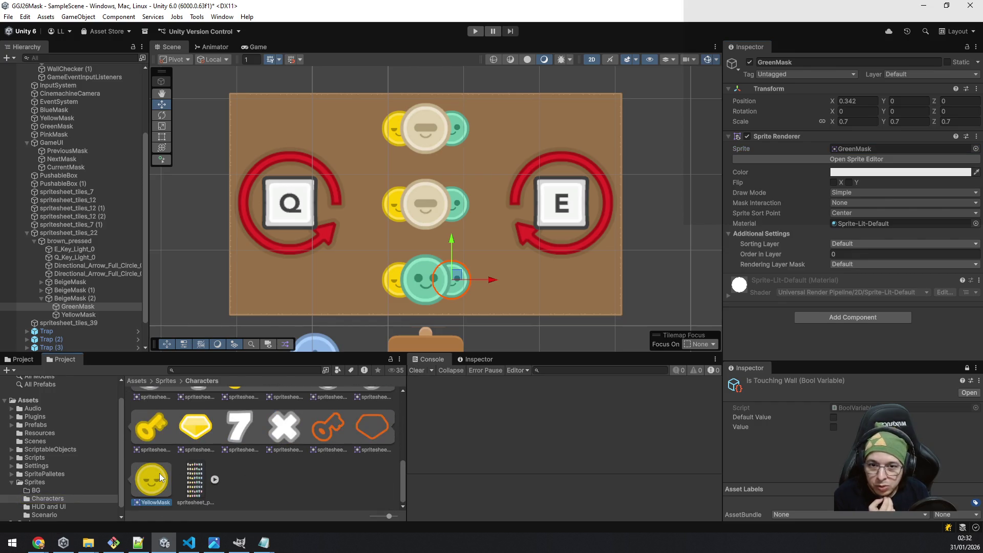
{"action": "left_click", "coordinate": [158, 473]}
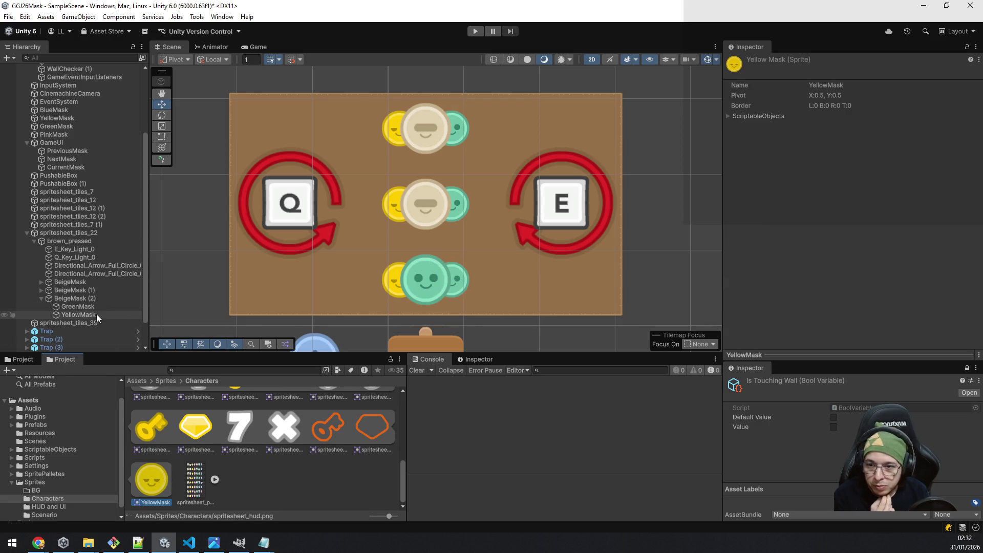
{"action": "mouse_move", "coordinate": [92, 306]}
{"action": "left_mouse_down"}
{"action": "mouse_move", "coordinate": [171, 489]}
{"action": "mouse_move", "coordinate": [178, 476]}
{"action": "mouse_move", "coordinate": [886, 152]}
{"action": "mouse_move", "coordinate": [873, 151]}
{"action": "left_mouse_up"}
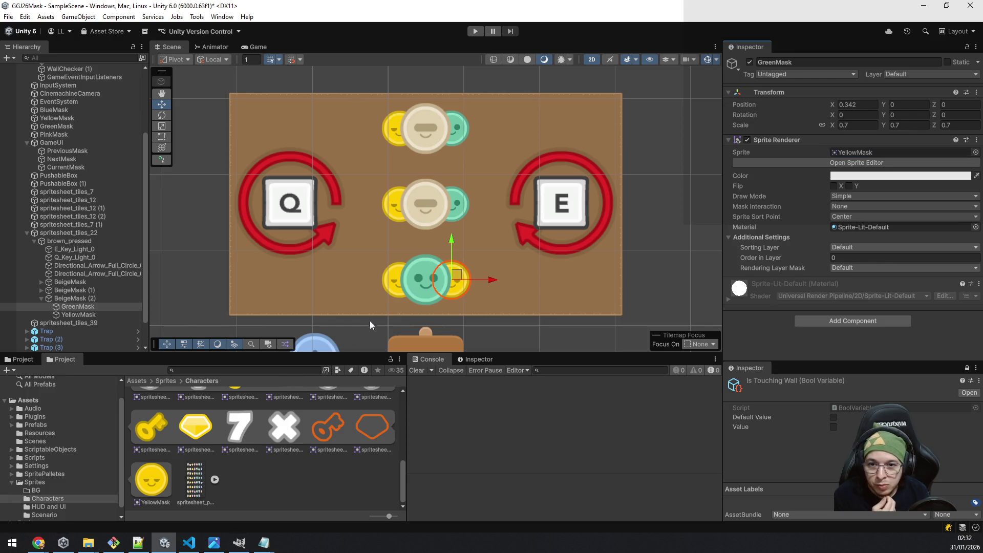
{"action": "left_click", "coordinate": [95, 315]}
{"action": "scroll", "coordinate": [291, 465], "scroll_direction": "down", "scroll_amount": 2}
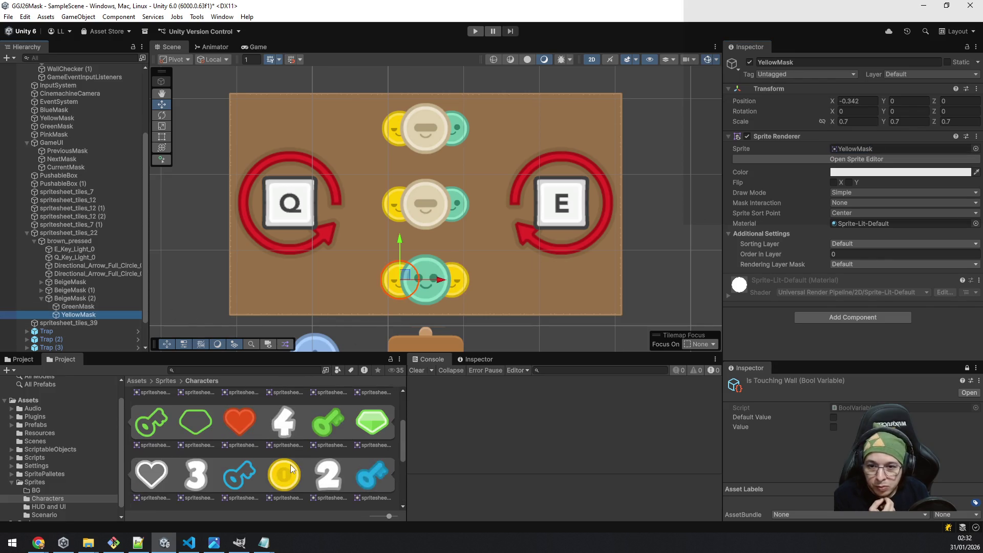
{"action": "scroll", "coordinate": [290, 465], "scroll_direction": "up", "scroll_amount": 2}
{"action": "left_click_drag", "start_coordinate": [199, 420], "coordinate": [877, 147]}
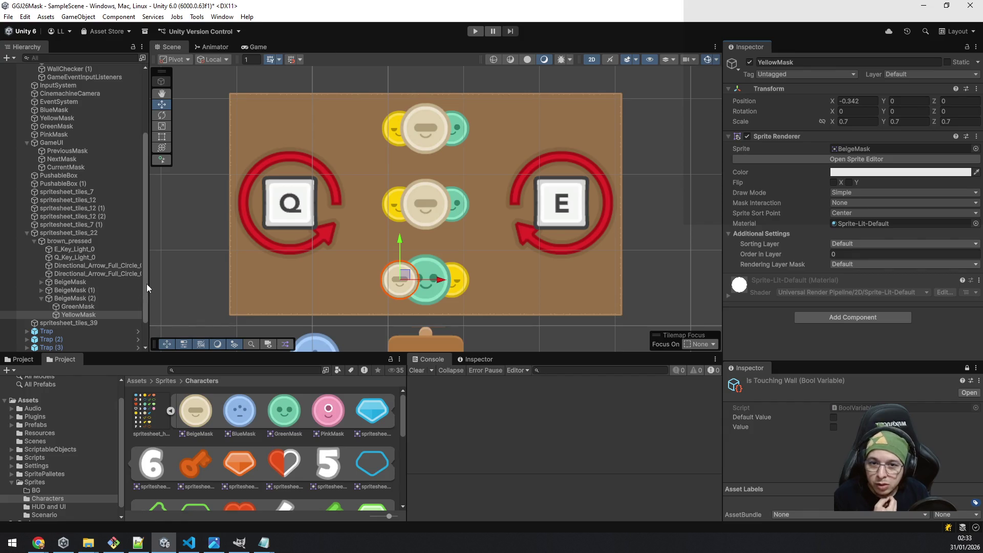
Give the top row's centre mask the YellowMask sprite.
{"action": "left_click", "coordinate": [41, 282]}
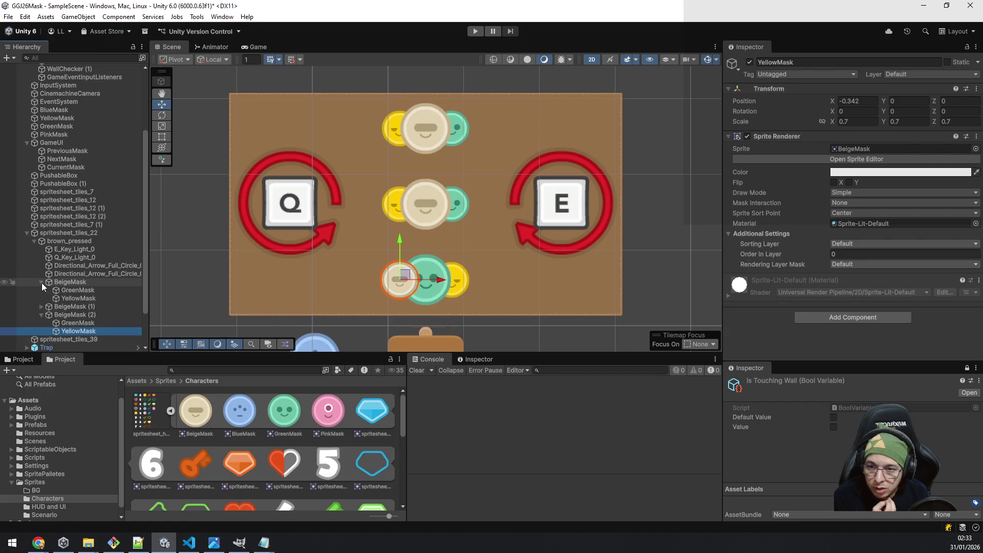
{"action": "left_click", "coordinate": [86, 291]}
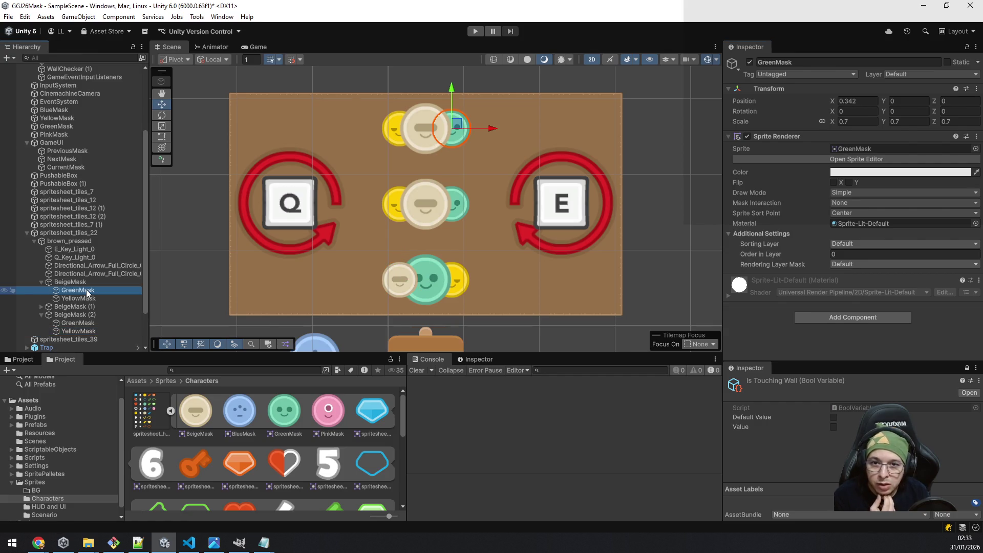
{"action": "left_click", "coordinate": [72, 282]}
{"action": "scroll", "coordinate": [337, 444], "scroll_direction": "down", "scroll_amount": 1}
{"action": "scroll", "coordinate": [337, 444], "scroll_direction": "down", "scroll_amount": 3}
{"action": "mouse_move", "coordinate": [149, 479]}
{"action": "left_mouse_down"}
{"action": "mouse_move", "coordinate": [748, 136]}
{"action": "mouse_move", "coordinate": [875, 150]}
{"action": "left_mouse_up"}
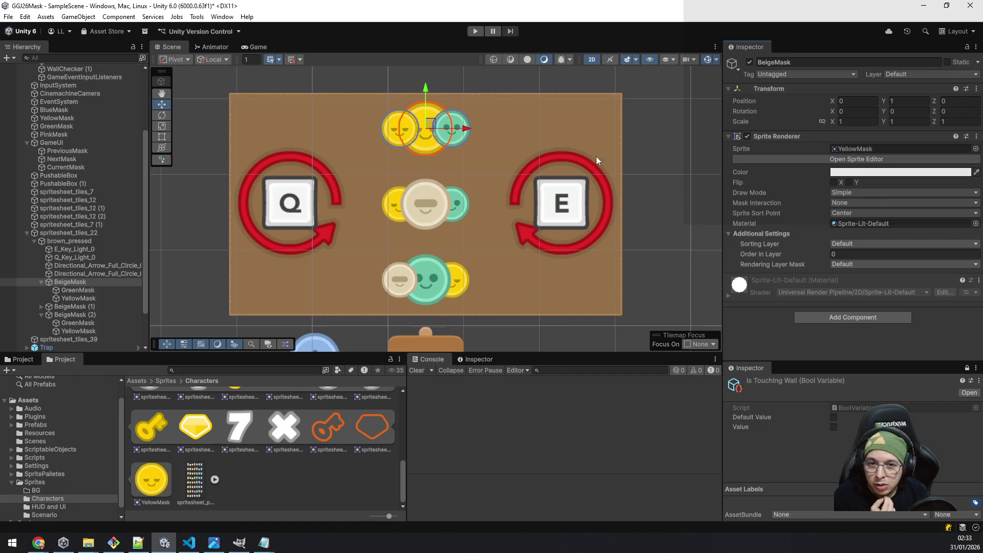
Make the top row's right mask beige and its left mask green.
{"action": "left_click", "coordinate": [73, 291]}
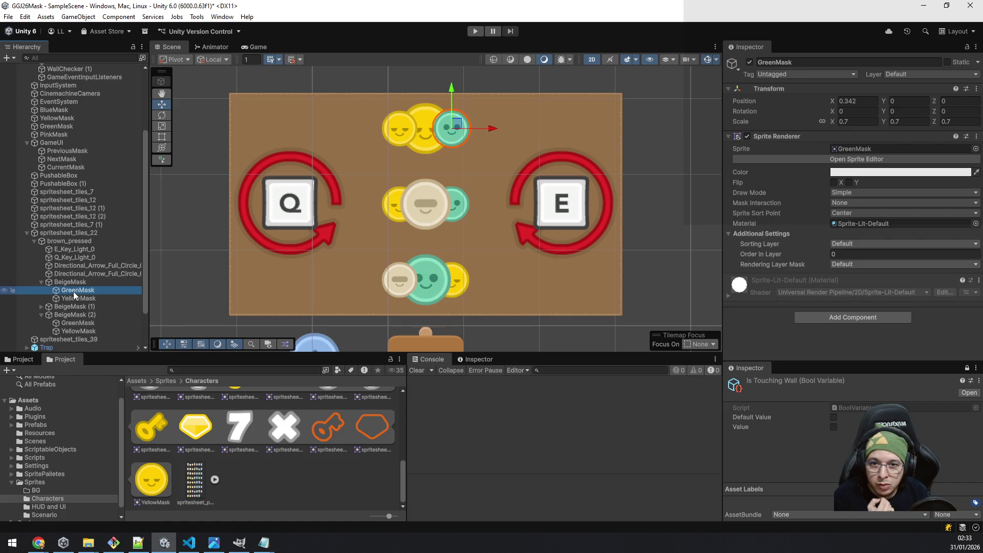
{"action": "scroll", "coordinate": [266, 435], "scroll_direction": "up", "scroll_amount": 5}
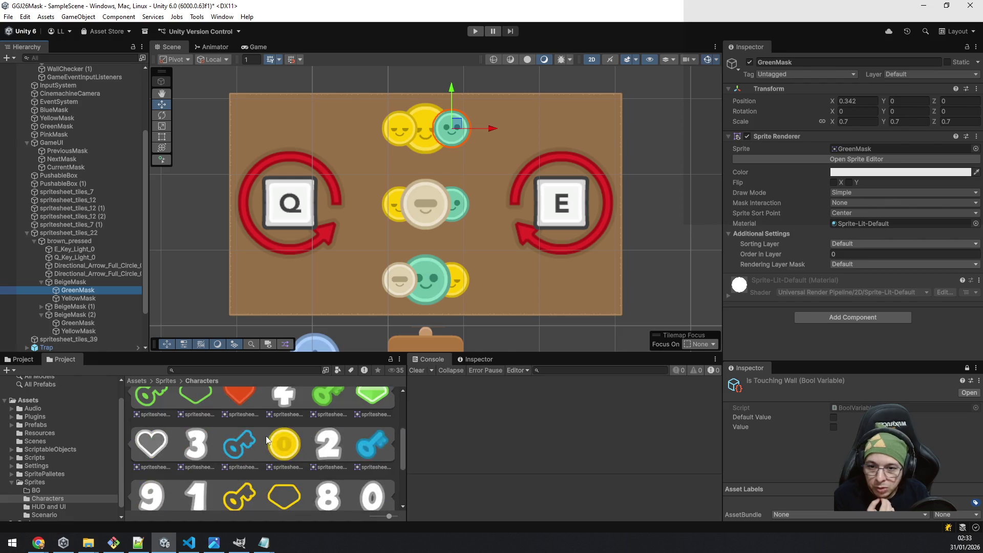
{"action": "scroll", "coordinate": [266, 435], "scroll_direction": "up", "scroll_amount": 2}
{"action": "mouse_move", "coordinate": [186, 417]}
{"action": "left_mouse_down"}
{"action": "mouse_move", "coordinate": [510, 313]}
{"action": "mouse_move", "coordinate": [907, 118]}
{"action": "mouse_move", "coordinate": [872, 149]}
{"action": "left_mouse_up"}
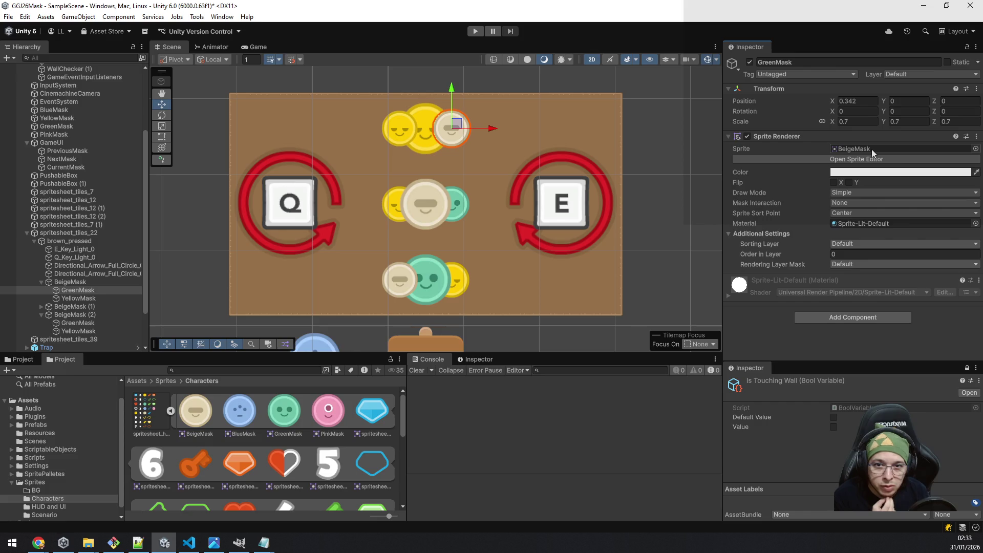
{"action": "left_click", "coordinate": [86, 299]}
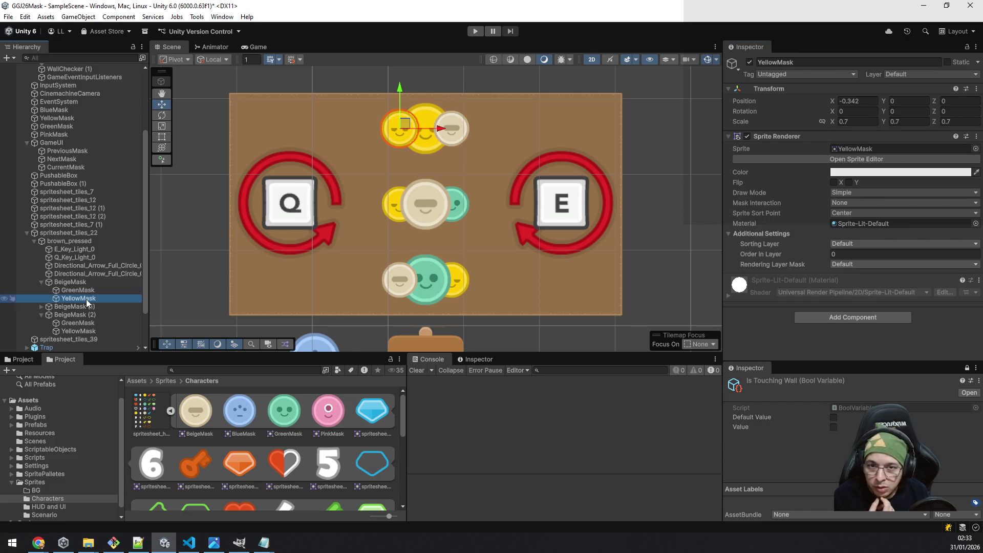
{"action": "left_click_drag", "start_coordinate": [545, 284], "coordinate": [855, 150]}
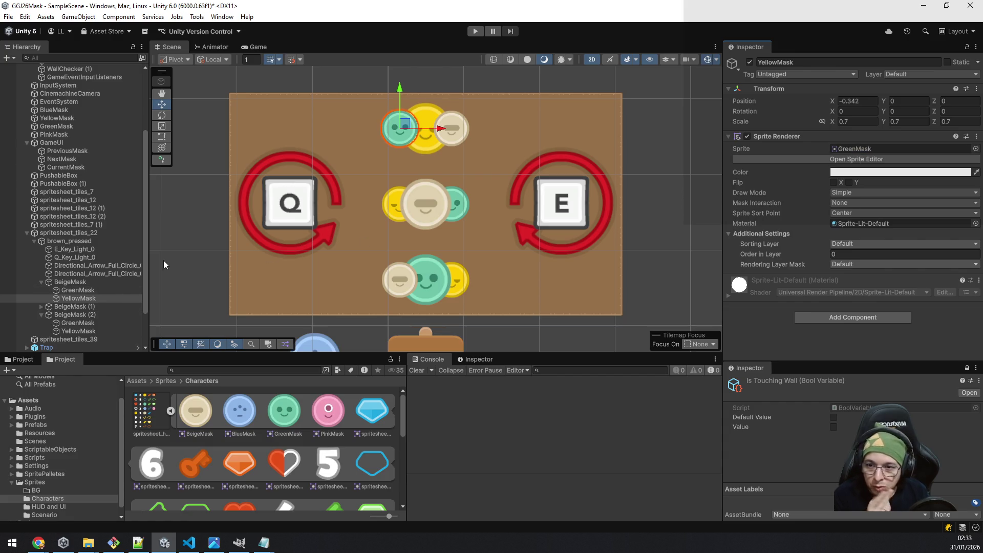
{"action": "left_click", "coordinate": [41, 306]}
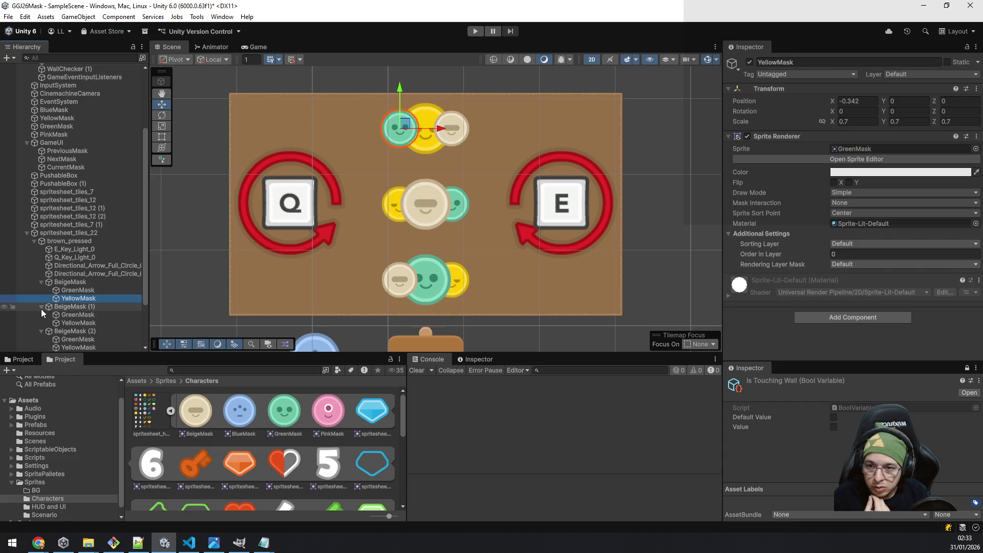
{"action": "scroll", "coordinate": [85, 285], "scroll_direction": "down", "scroll_amount": 3}
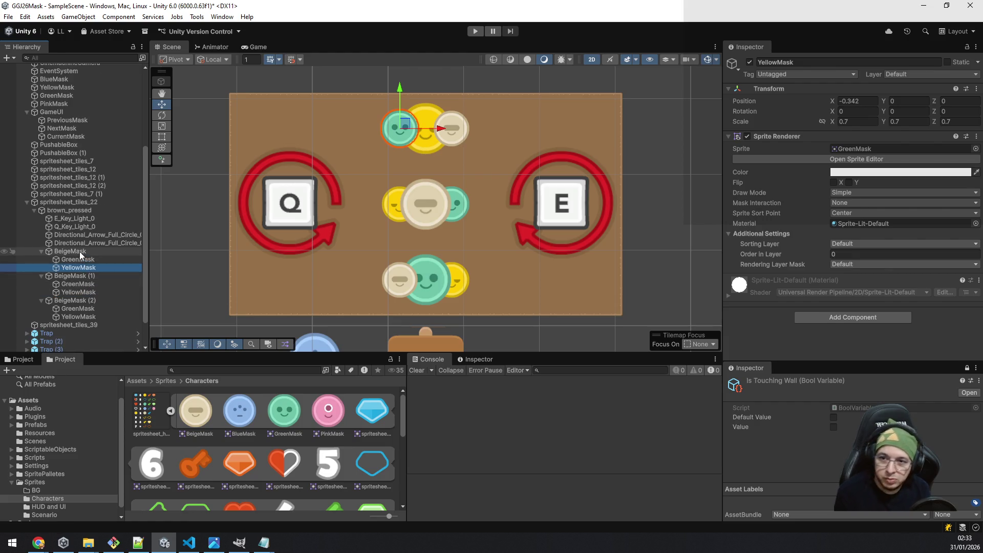
Put brown_pressed and all its children on the Background sorting layer at order -90.
{"action": "left_click", "coordinate": [75, 210]}
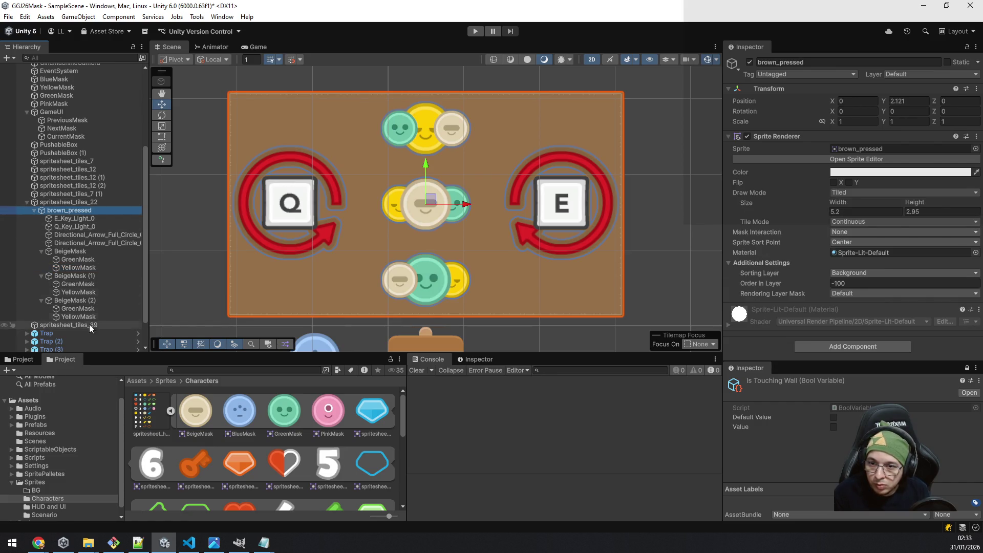
{"action": "left_click", "coordinate": [84, 316], "text": "shift"}
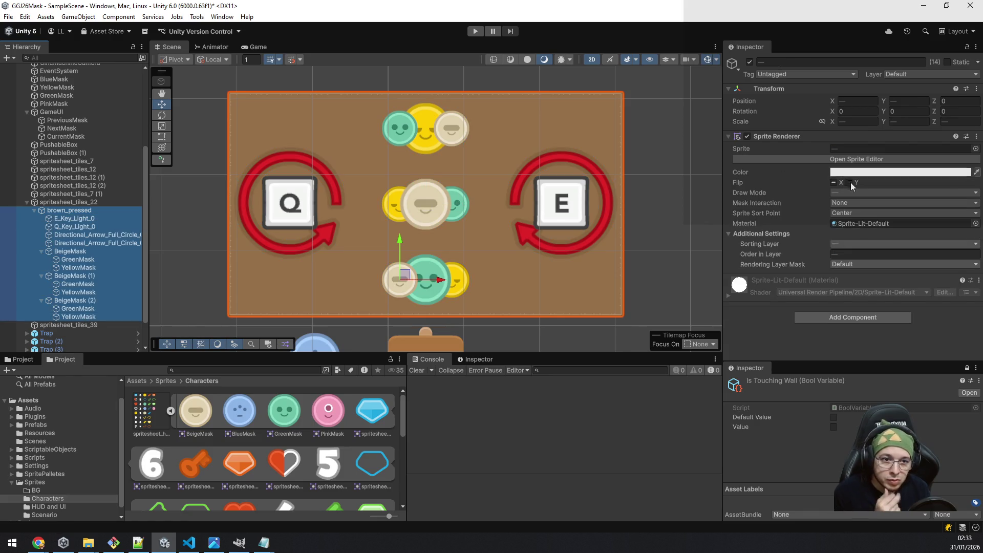
{"action": "left_click", "coordinate": [855, 244]}
{"action": "left_click", "coordinate": [870, 259]}
{"action": "left_click", "coordinate": [864, 255]}
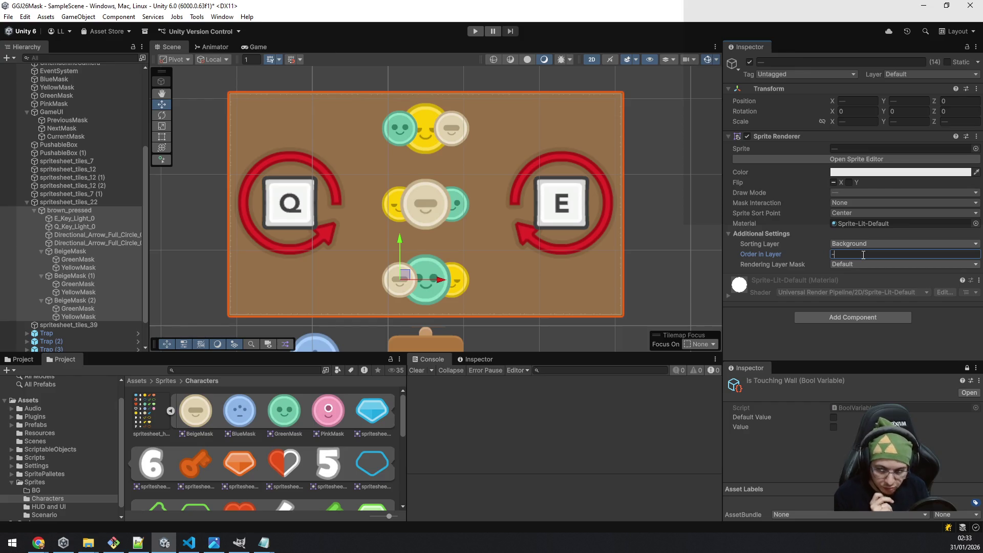
{"action": "type", "text": "90"}
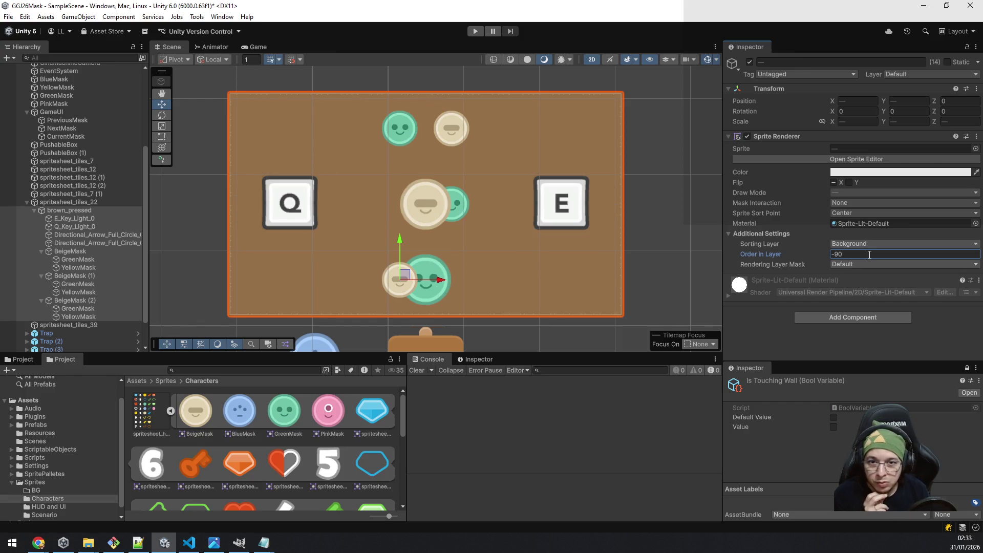
Set the brown_pressed board alone back to Order in Layer -100.
{"action": "left_click", "coordinate": [60, 205]}
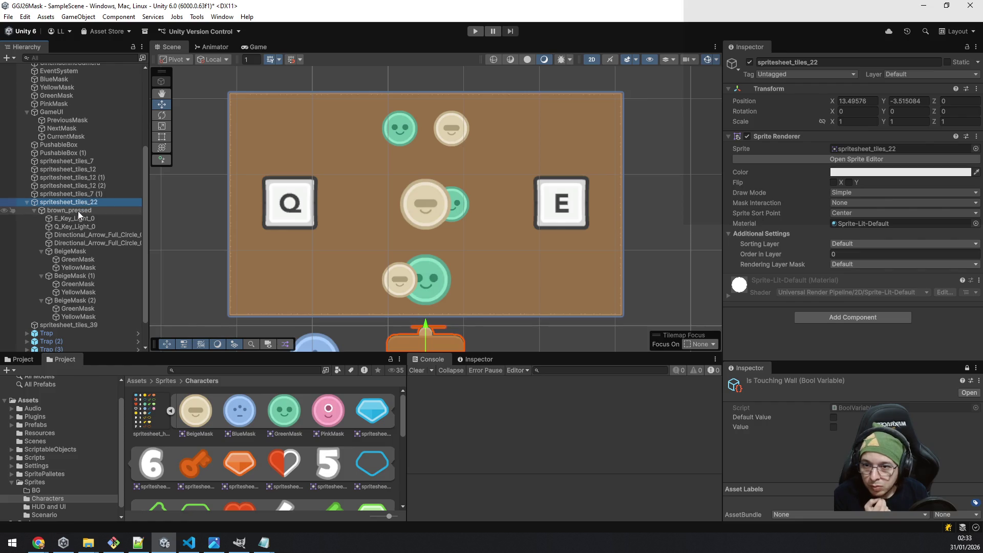
{"action": "left_click", "coordinate": [77, 211]}
{"action": "left_click", "coordinate": [869, 283]}
{"action": "type", "text": "-100"}
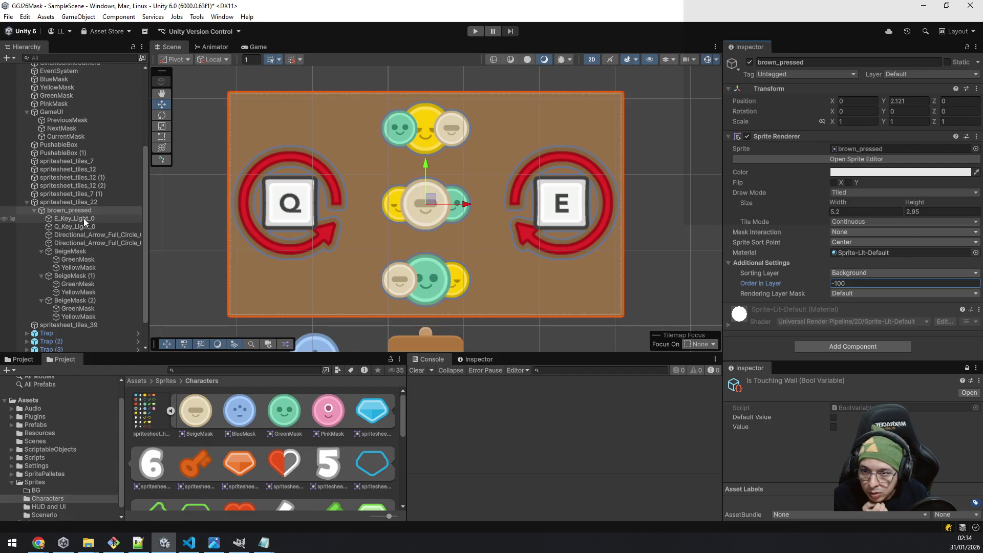
Try several Order in Layer values on the three BeigeMask centre masks.
{"action": "left_click", "coordinate": [82, 251]}
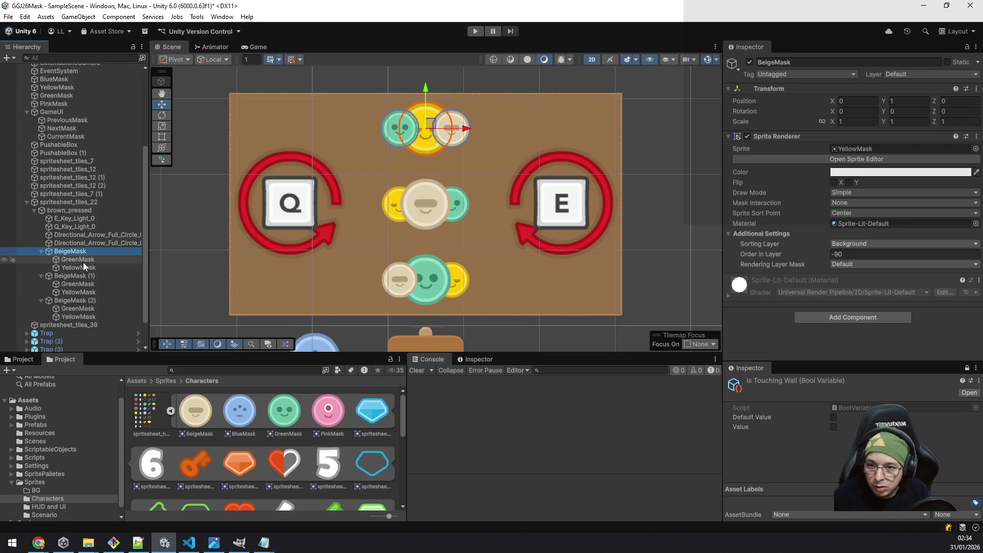
{"action": "left_click", "coordinate": [81, 275], "text": "ctrl"}
{"action": "left_click", "coordinate": [81, 301], "text": "ctrl"}
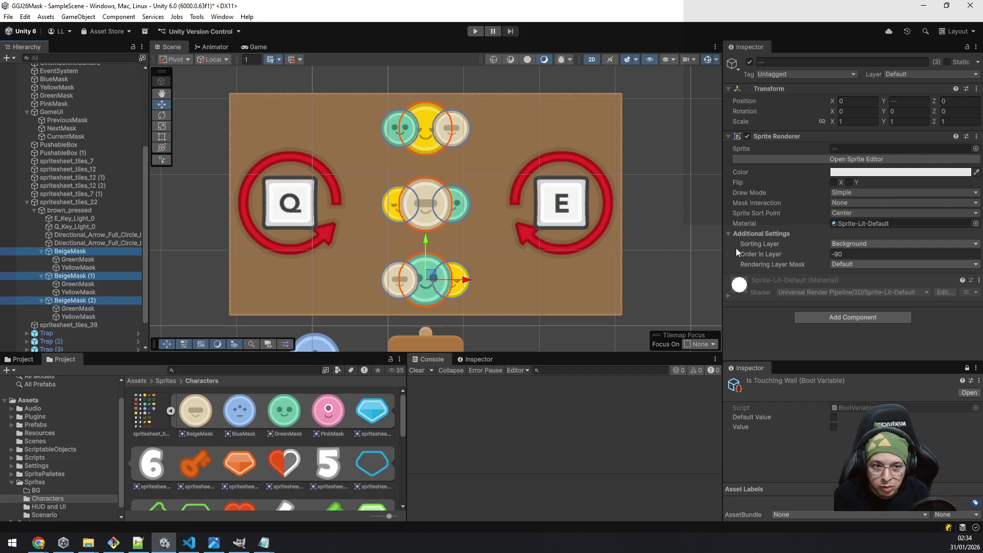
{"action": "left_click", "coordinate": [837, 255]}
{"action": "type", "text": "-99"}
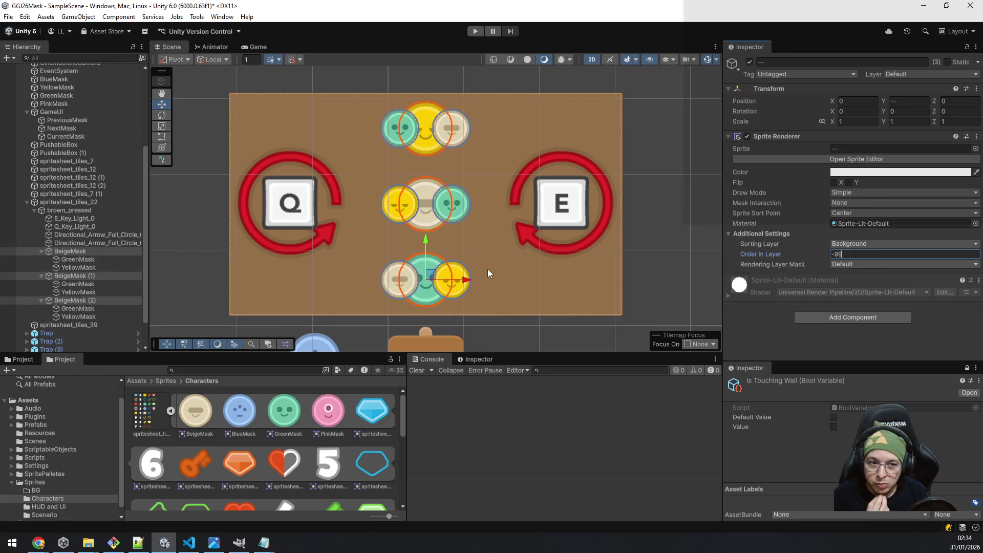
{"action": "key", "text": "BackSpace"}
{"action": "key", "text": "BackSpace"}
{"action": "type", "text": "101"}
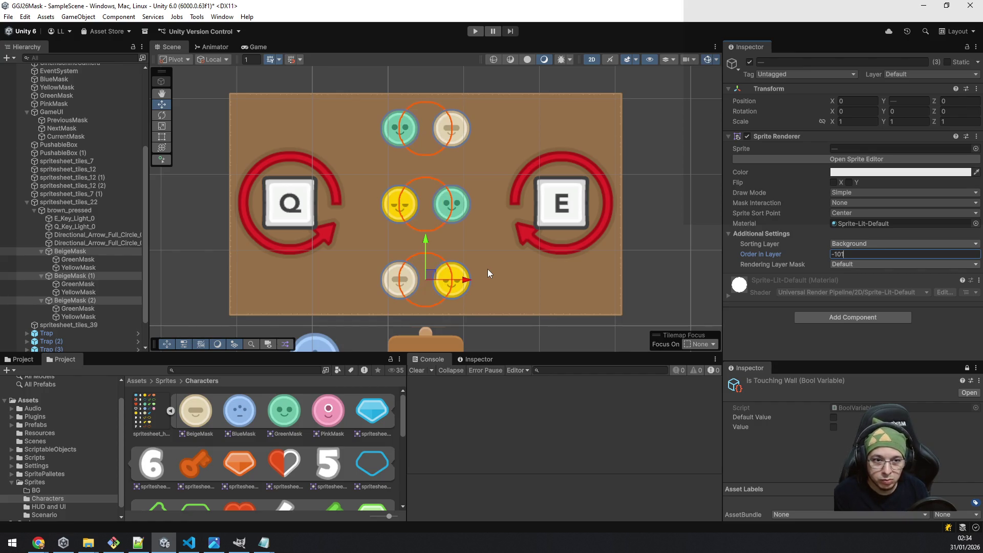
{"action": "key", "text": "BackSpace"}
{"action": "key", "text": "BackSpace"}
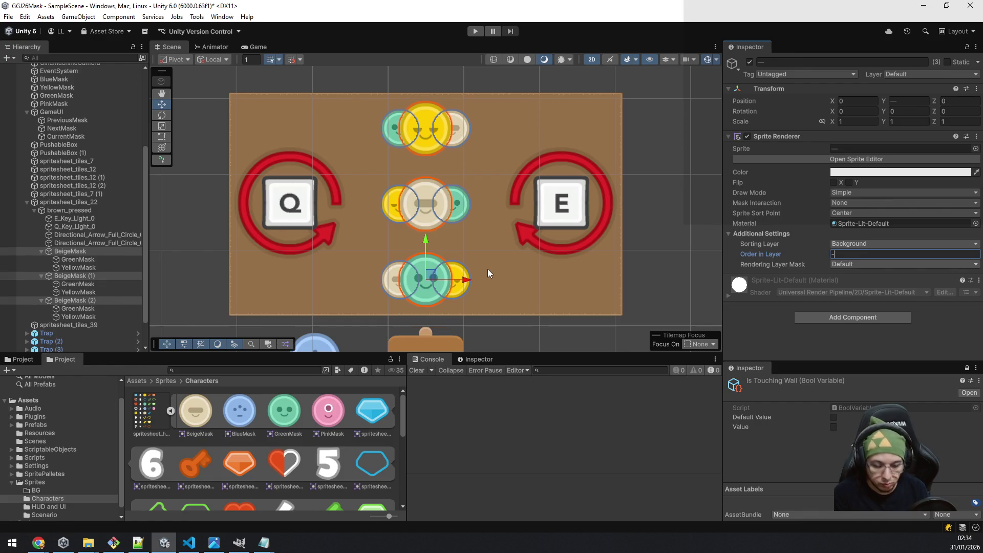
{"action": "type", "text": "90"}
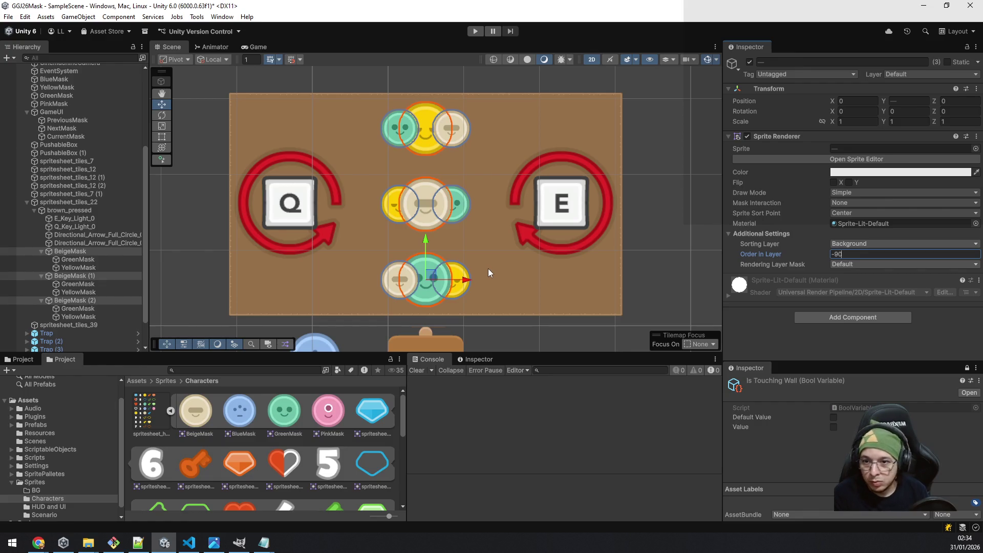
Set all six small GreenMask and YellowMask side masks to Order in Layer -95.
{"action": "left_click", "coordinate": [81, 261]}
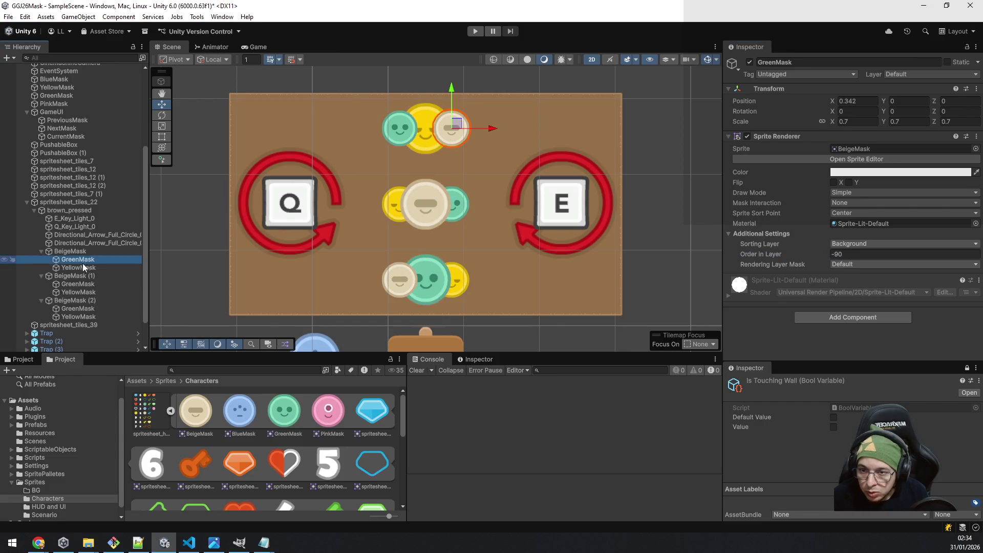
{"action": "left_click", "coordinate": [80, 314], "text": "shift"}
{"action": "left_click", "coordinate": [78, 300], "text": "ctrl"}
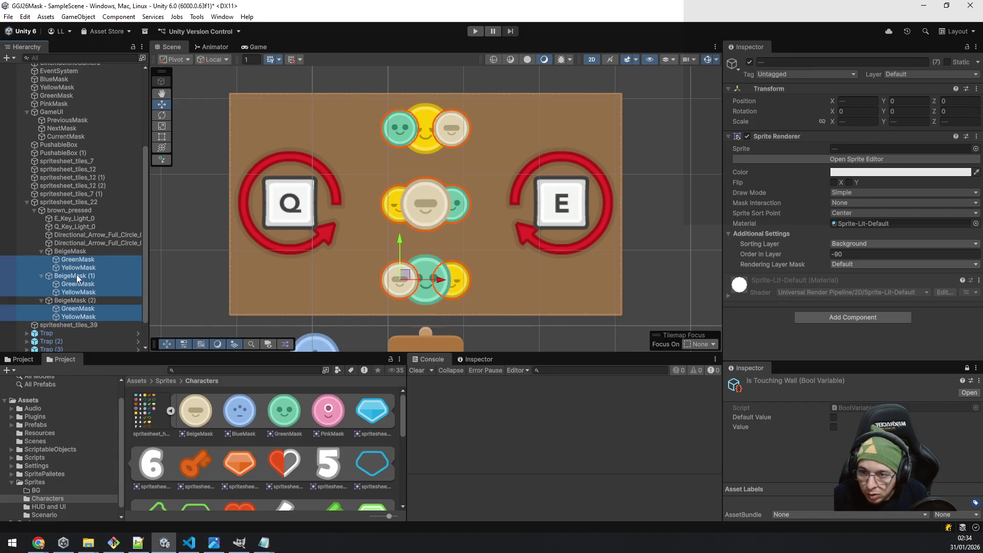
{"action": "left_click", "coordinate": [76, 276], "text": "ctrl"}
{"action": "left_click", "coordinate": [864, 254]}
{"action": "type", "text": "-95"}
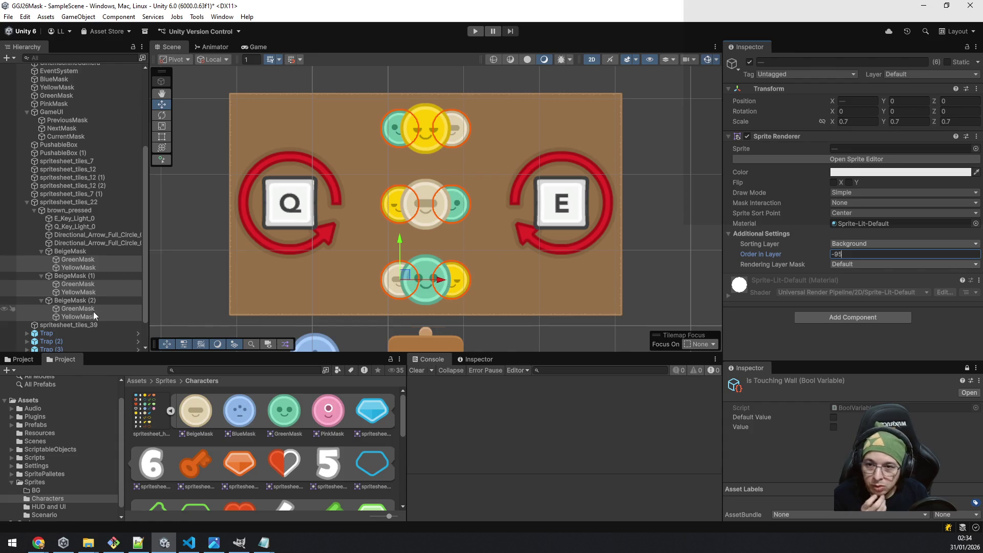
Select the Q and E rotation arrows and compare the masks' draw orders.
{"action": "left_click", "coordinate": [90, 236]}
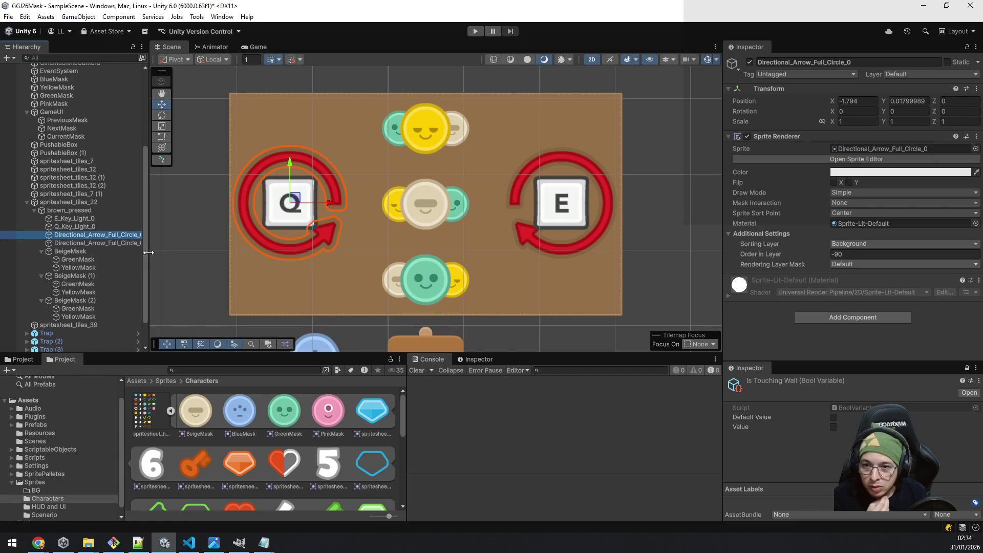
{"action": "left_click", "coordinate": [102, 243], "text": "ctrl"}
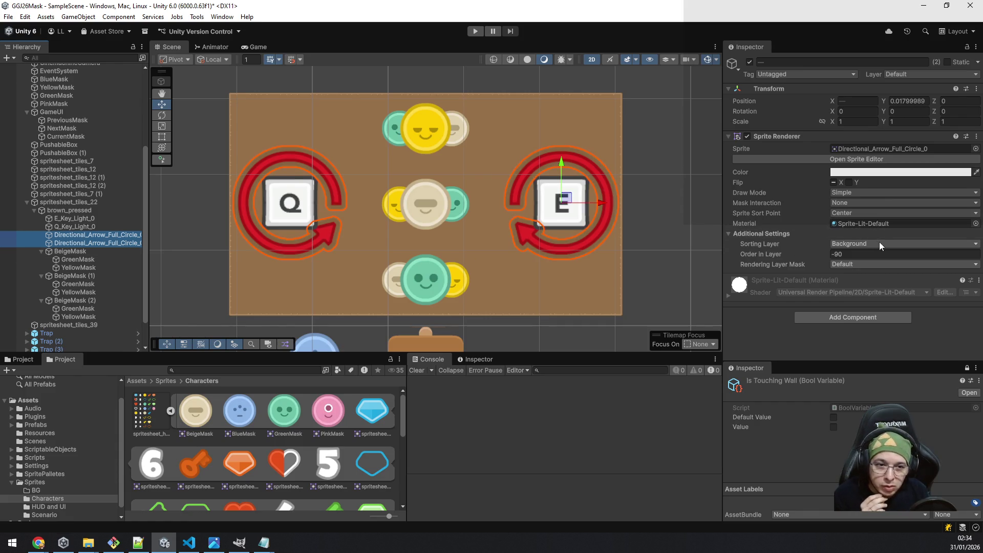
{"action": "left_click", "coordinate": [88, 260]}
{"action": "left_click", "coordinate": [90, 252]}
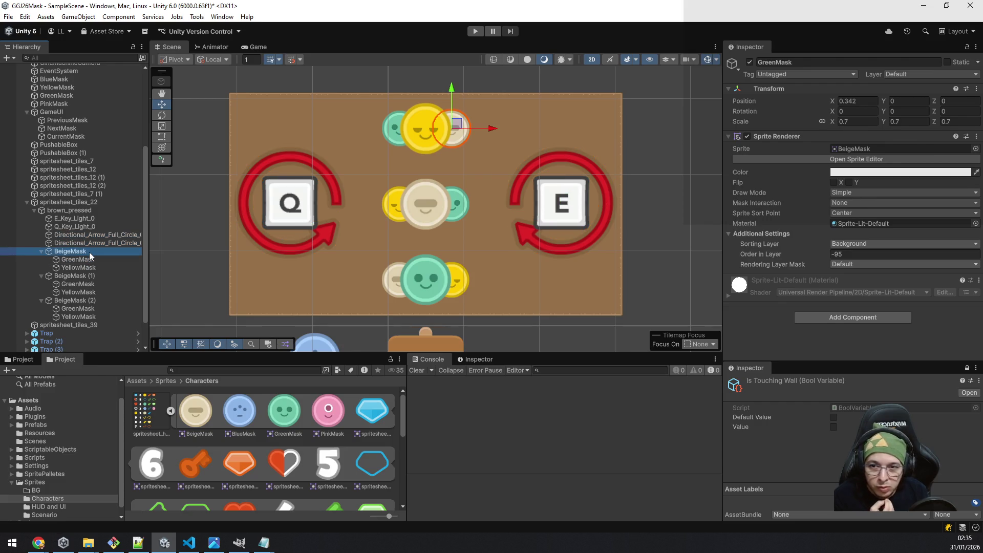
{"action": "left_click", "coordinate": [100, 243]}
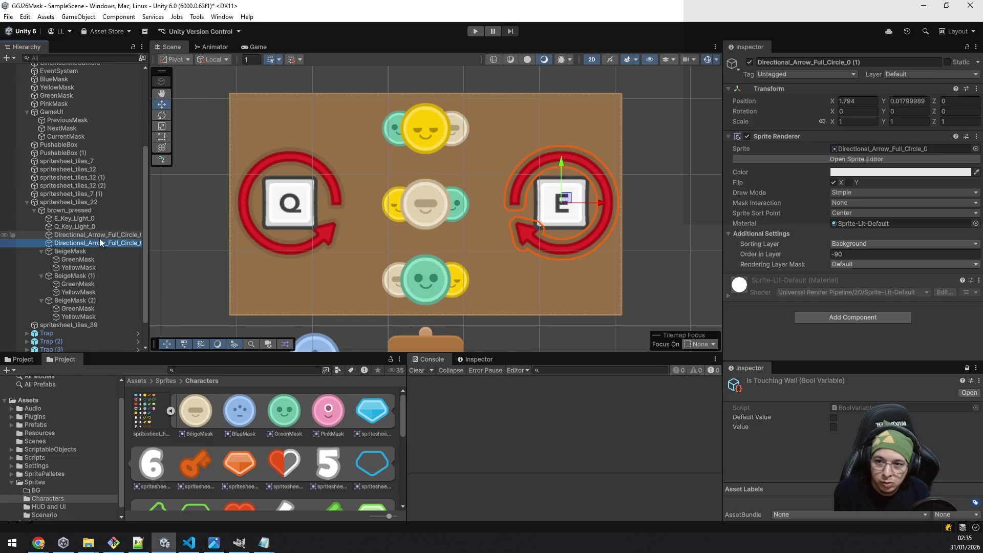
Set both Directional_Arrow_Full_Circle arrows to Order in Layer -95.
{"action": "left_click", "coordinate": [99, 235], "text": "ctrl"}
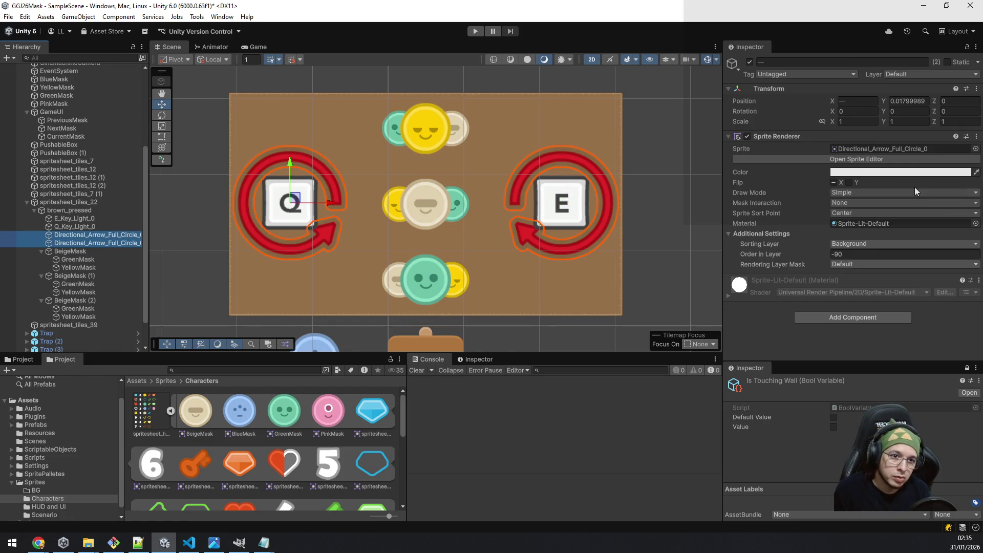
{"action": "left_click", "coordinate": [875, 254]}
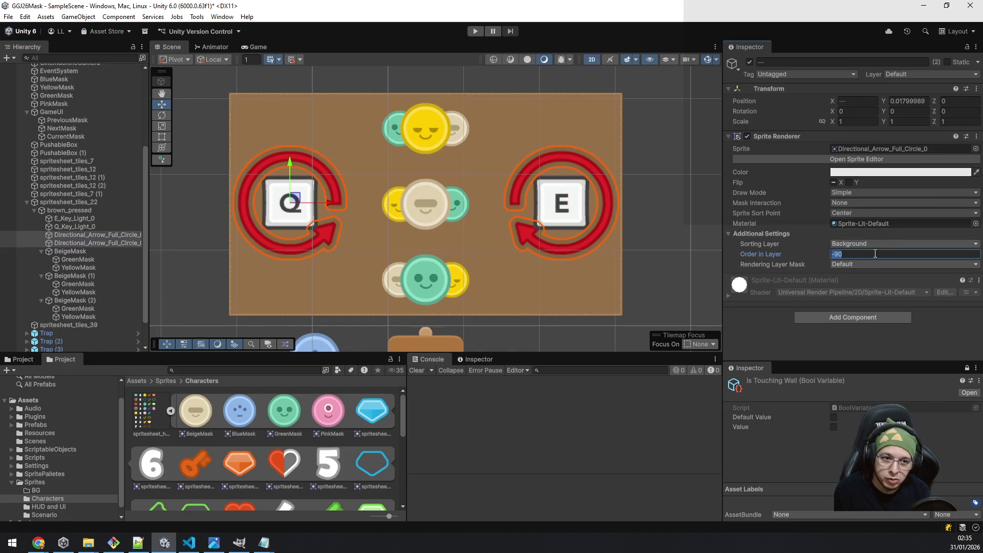
{"action": "left_click", "coordinate": [77, 253]}
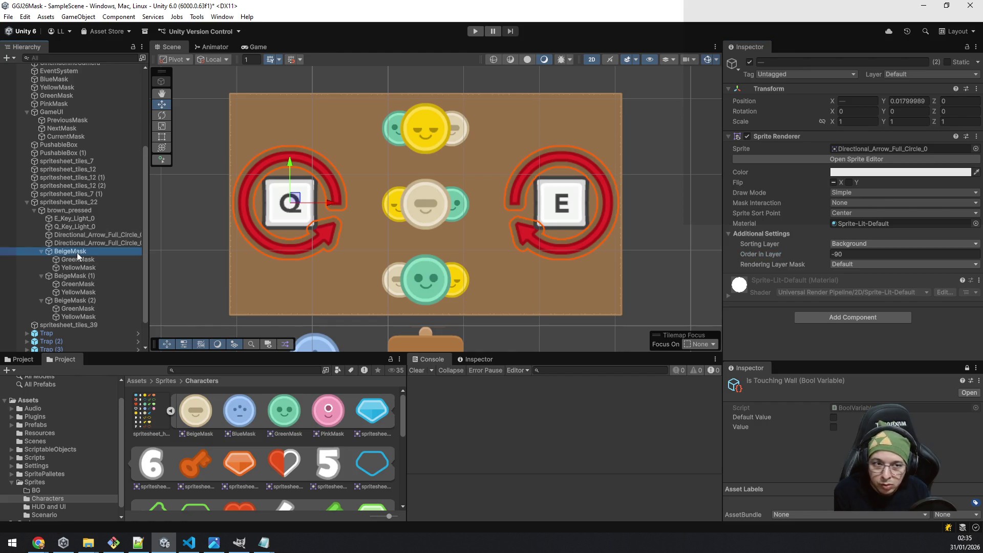
{"action": "left_click", "coordinate": [79, 259]}
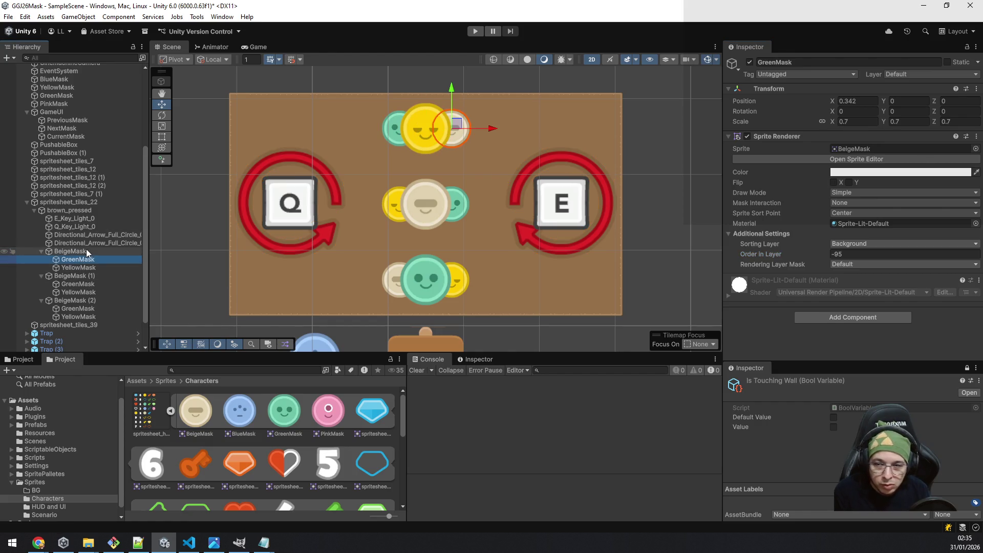
{"action": "left_click", "coordinate": [91, 243]}
{"action": "left_click", "coordinate": [91, 235], "text": "shift"}
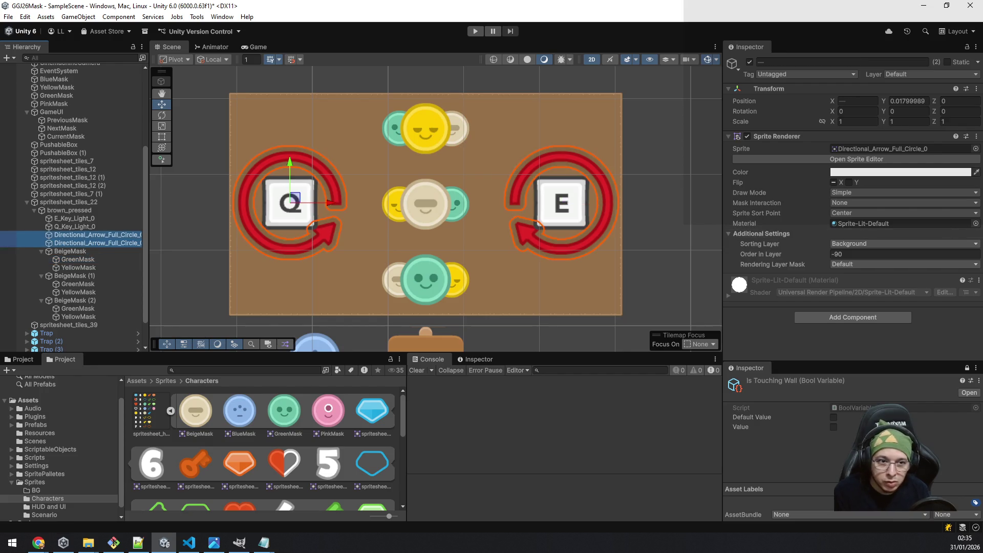
{"action": "left_click", "coordinate": [864, 255]}
{"action": "type", "text": "-95"}
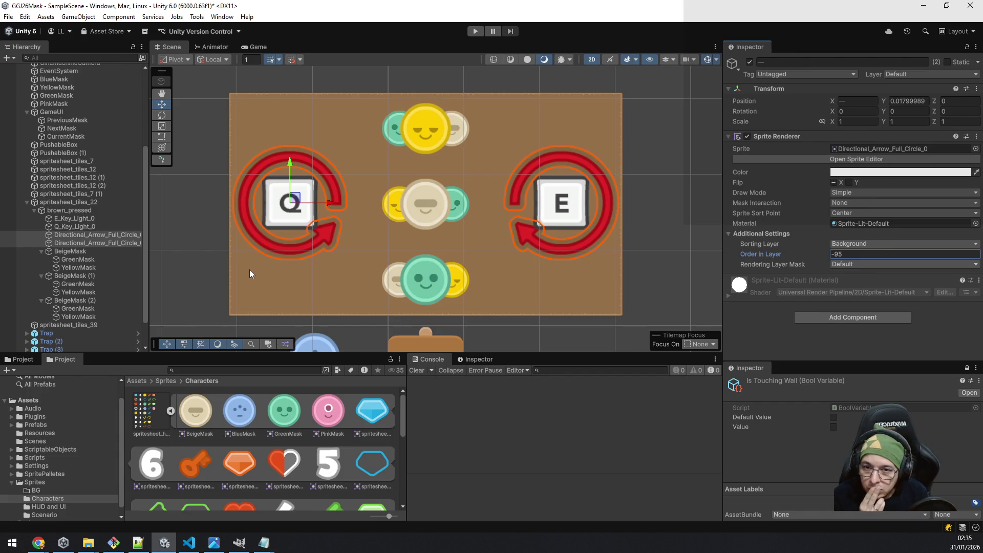
{"action": "scroll", "coordinate": [509, 209], "scroll_direction": "down", "scroll_amount": 3}
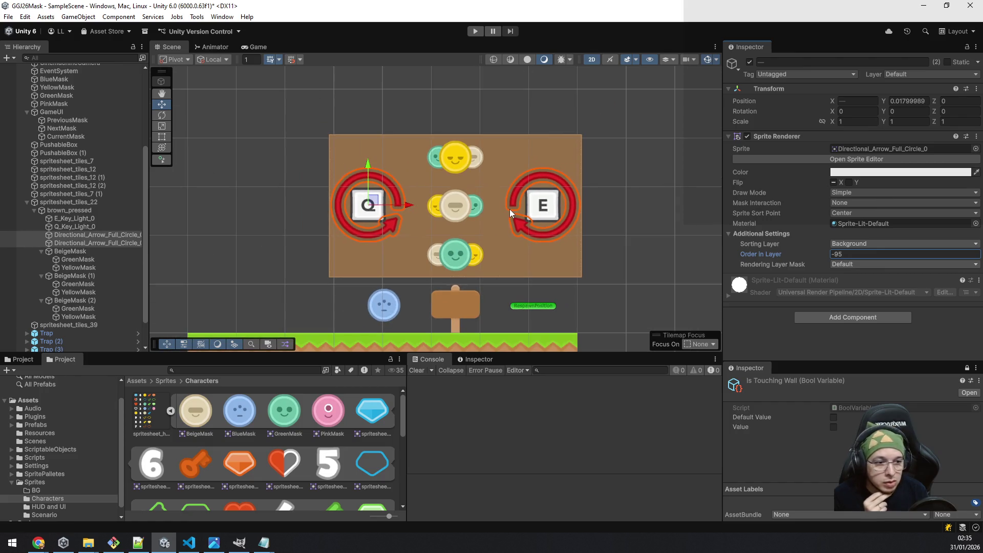
Re-expand spritesheet_tiles_22, inspect its colour alpha, then select the brown_pressed board.
{"action": "left_click", "coordinate": [73, 205]}
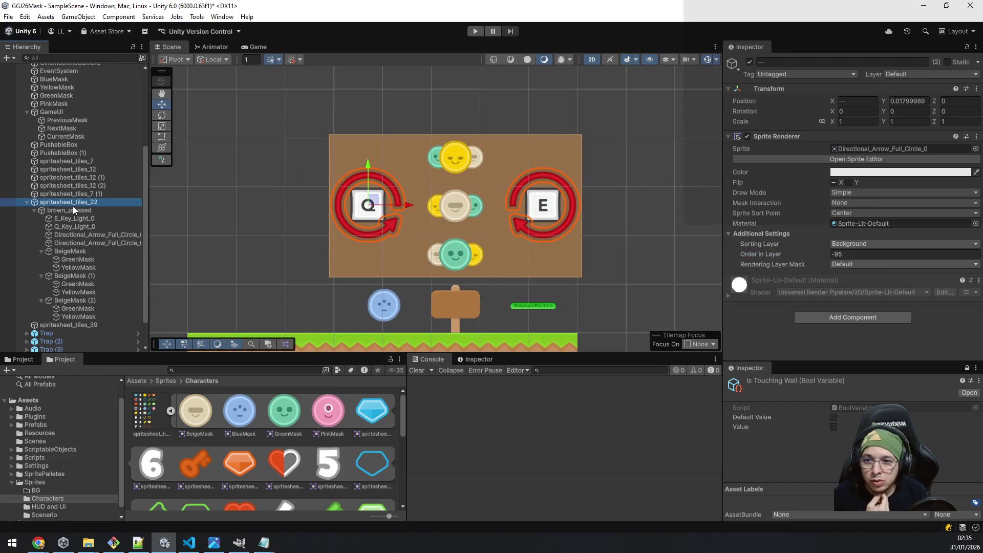
{"action": "left_click", "coordinate": [27, 202]}
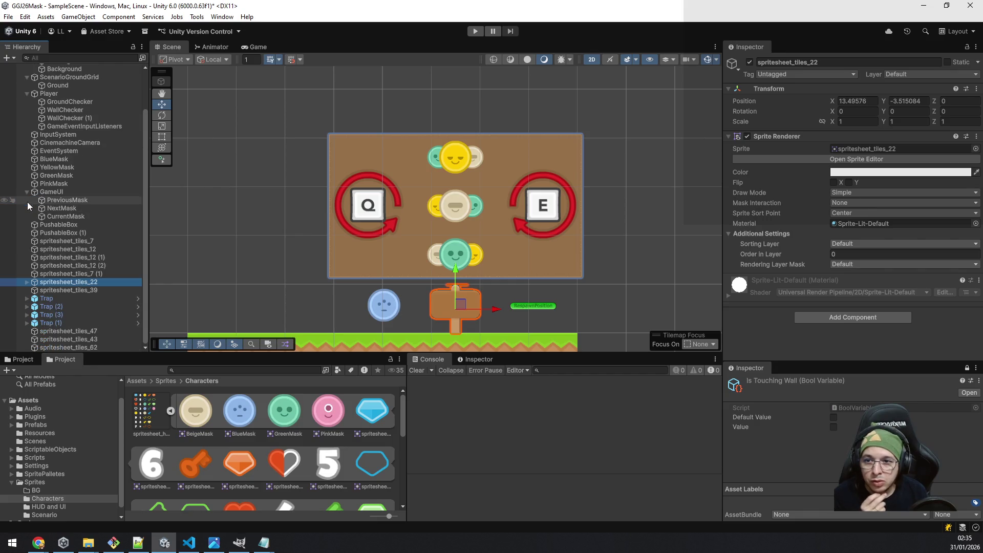
{"action": "left_click", "coordinate": [26, 282]}
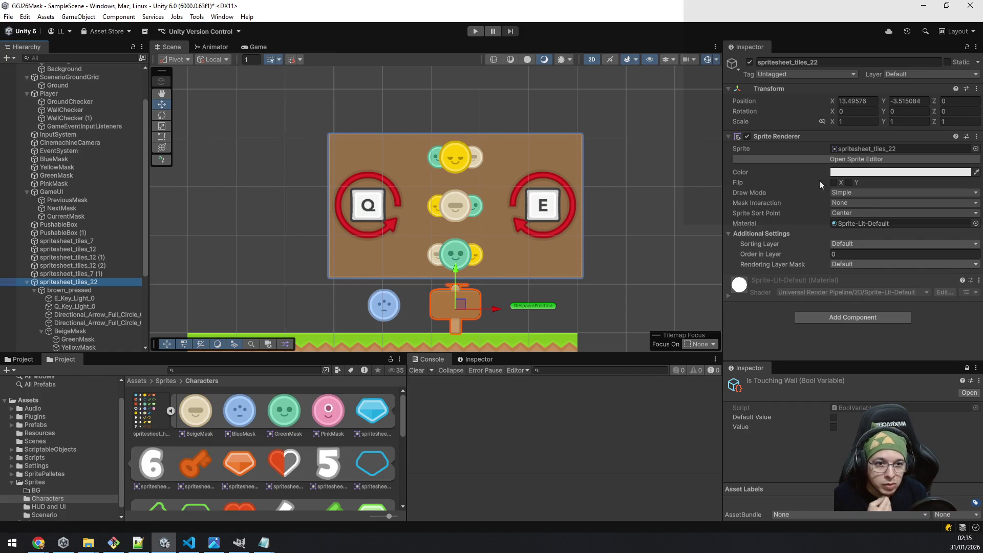
{"action": "left_click", "coordinate": [860, 172]}
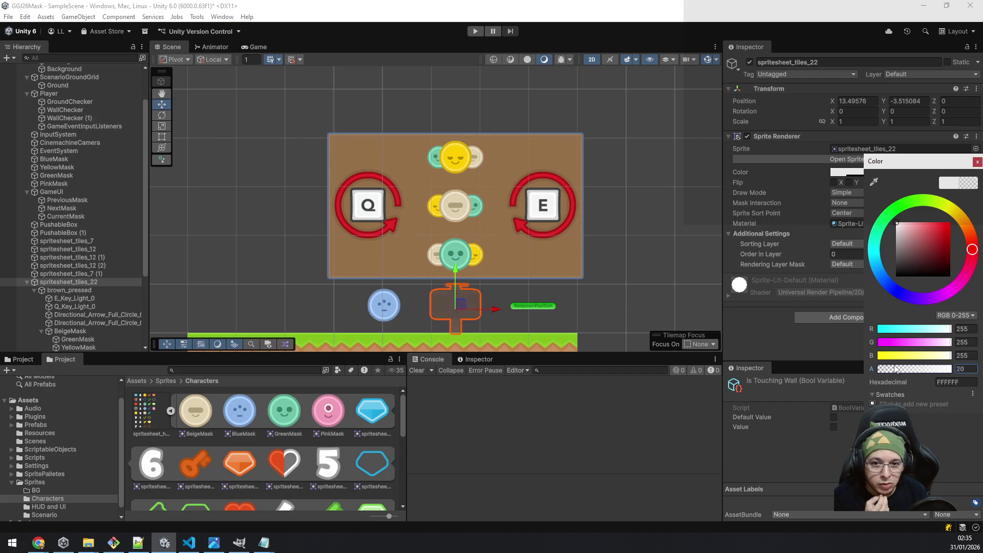
{"action": "left_click", "coordinate": [960, 368]}
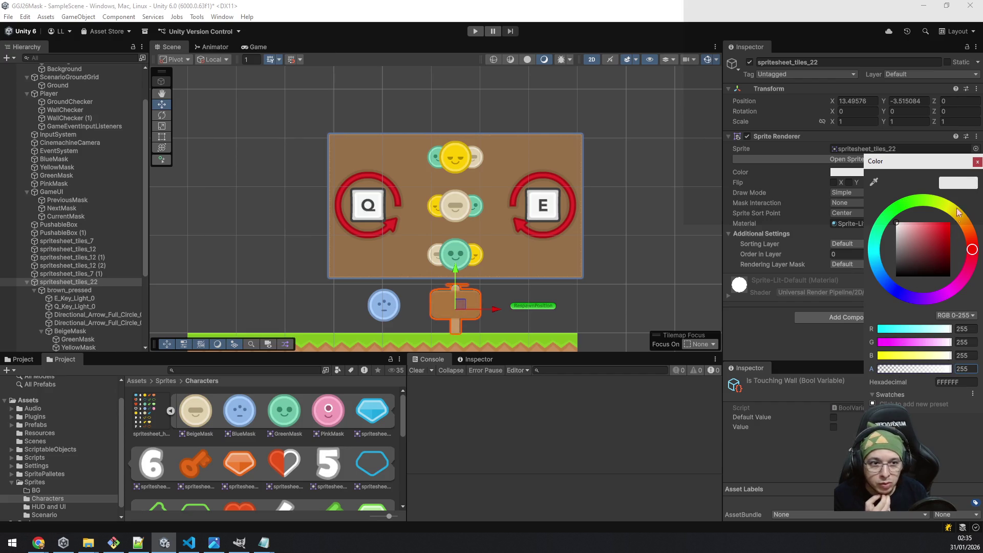
{"action": "left_click", "coordinate": [978, 162]}
{"action": "left_click", "coordinate": [72, 290]}
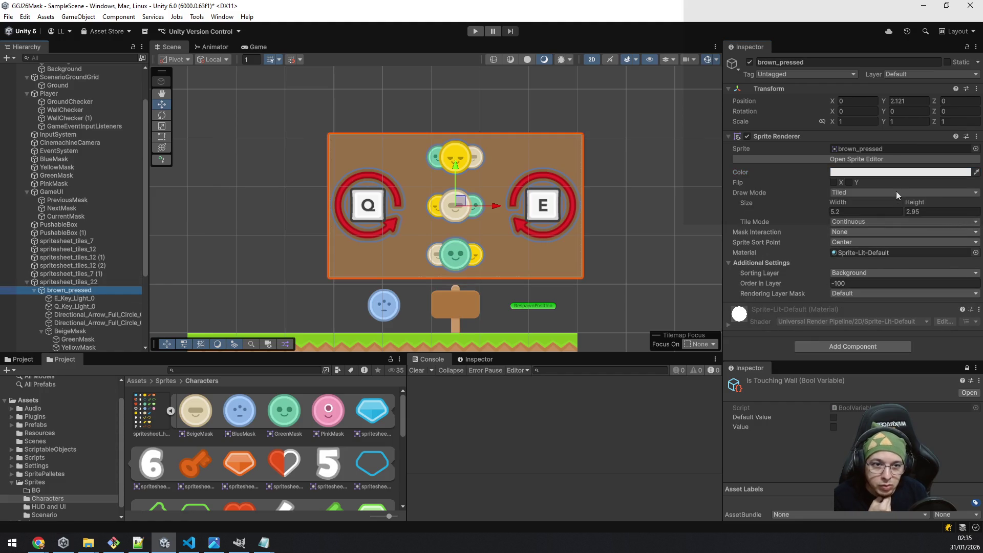
{"action": "left_click", "coordinate": [960, 176]}
{"action": "mouse_move", "coordinate": [950, 371]}
{"action": "left_mouse_down"}
{"action": "mouse_move", "coordinate": [886, 376]}
{"action": "mouse_move", "coordinate": [981, 361]}
{"action": "left_mouse_up"}
{"action": "left_click", "coordinate": [960, 371]}
{"action": "type", "text": "133"}
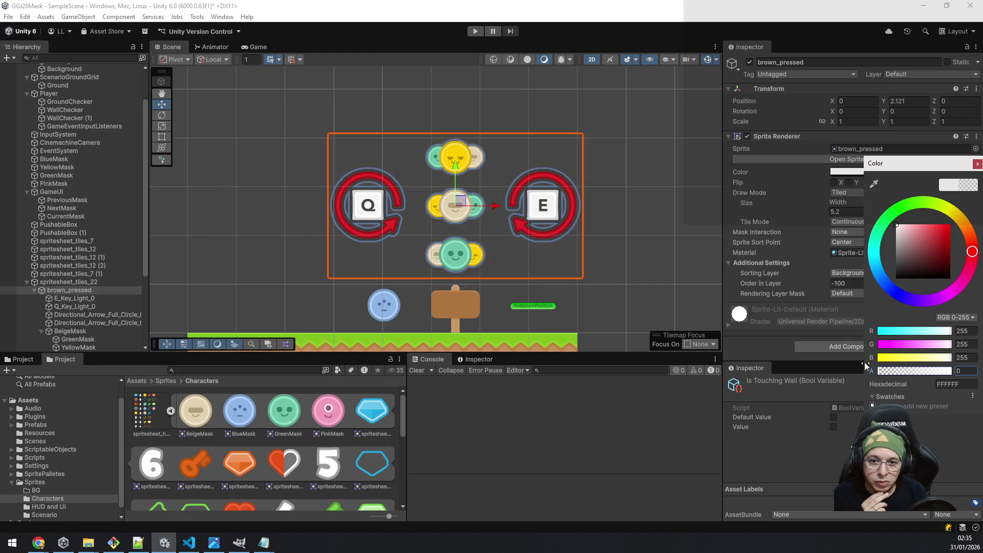
{"action": "key", "text": "BackSpace"}
{"action": "key", "text": "BackSpace"}
{"action": "key", "text": "BackSpace"}
{"action": "type", "text": "255"}
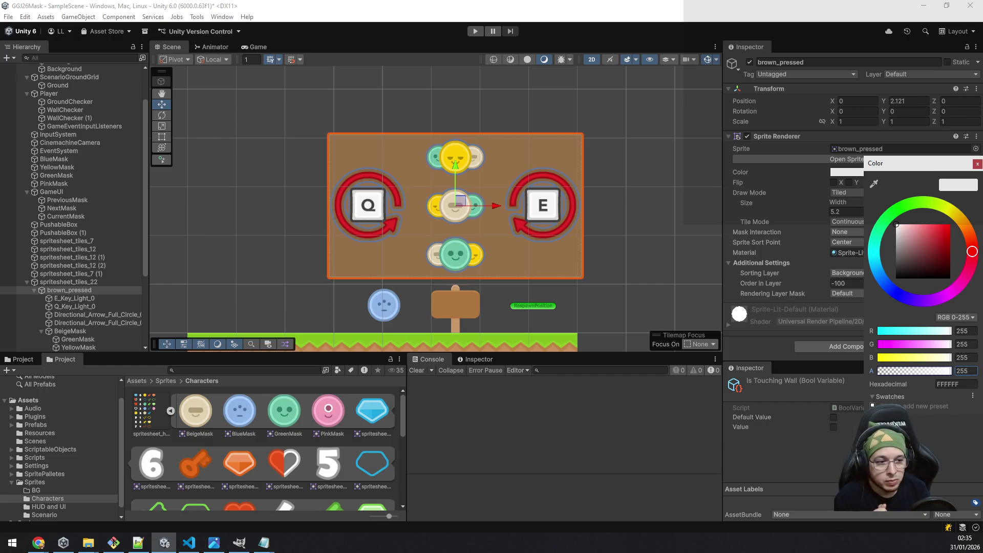
{"action": "key", "text": "Escape"}
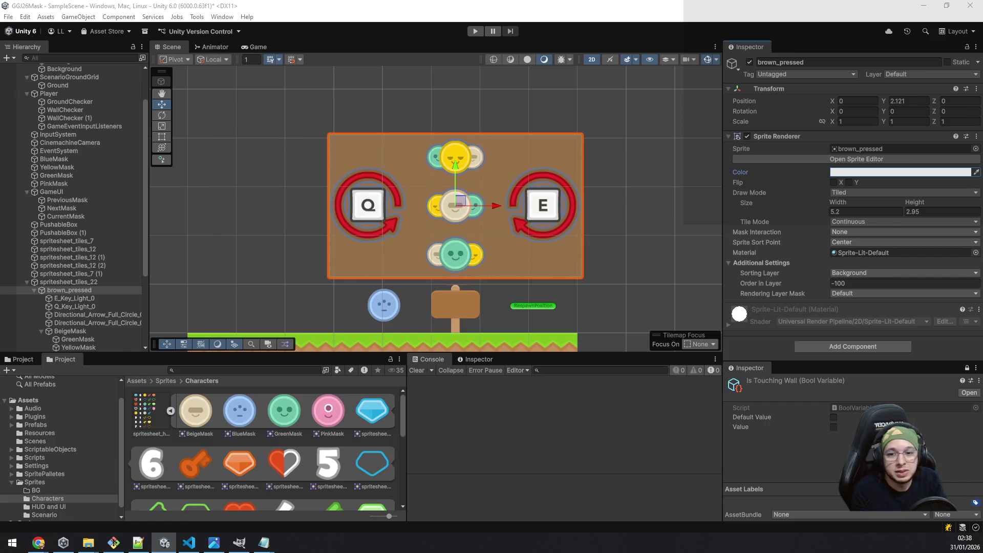
Click empty Scene space to deselect brown_pressed and clear the Inspector.
{"action": "left_click", "coordinate": [231, 217]}
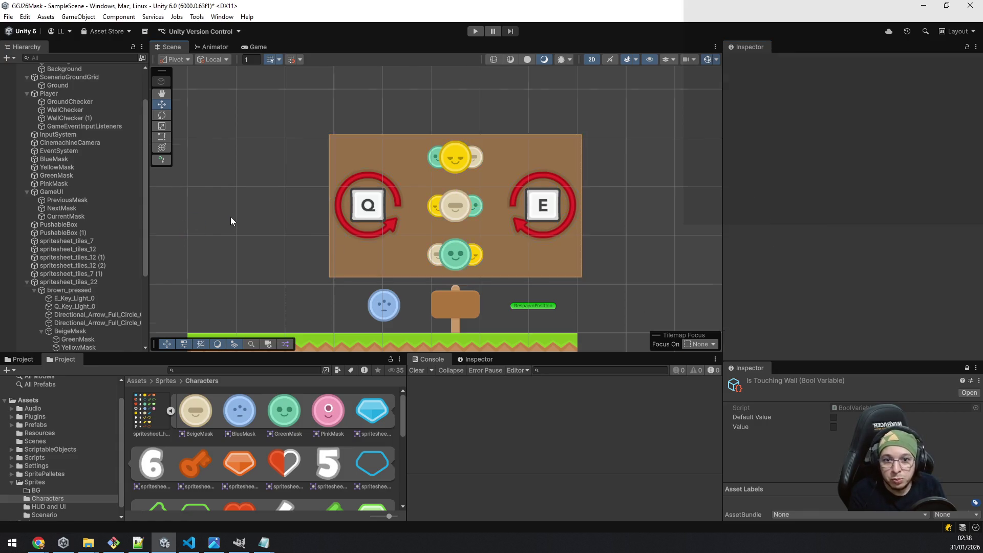
Zoom out and pan from the Q/E board to the player's start area and green slope.
{"action": "scroll", "coordinate": [231, 218], "scroll_direction": "down", "scroll_amount": 3}
{"action": "left_click_drag", "start_coordinate": [231, 226], "coordinate": [479, 223]}
{"action": "scroll", "coordinate": [480, 222], "scroll_direction": "down", "scroll_amount": 2}
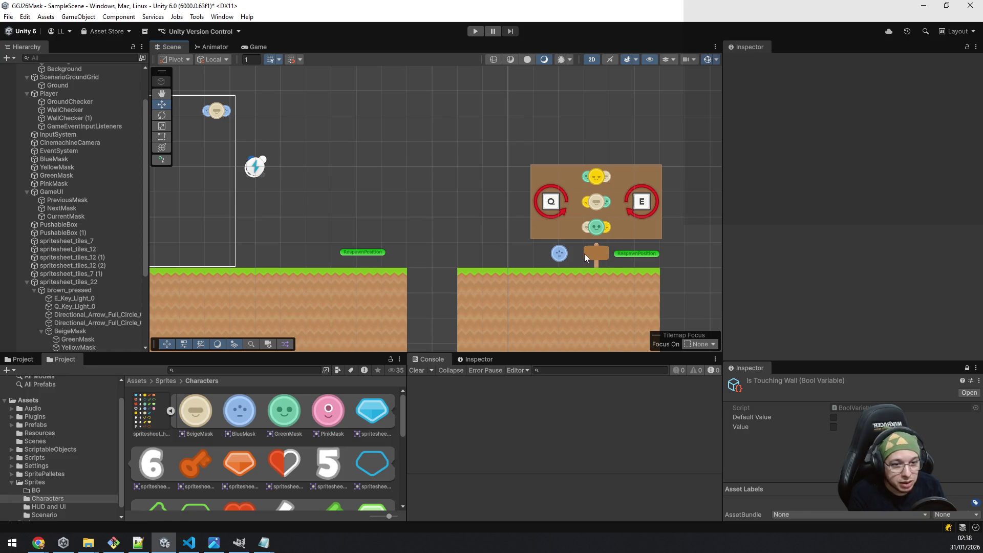
{"action": "scroll", "coordinate": [596, 253], "scroll_direction": "up", "scroll_amount": 2}
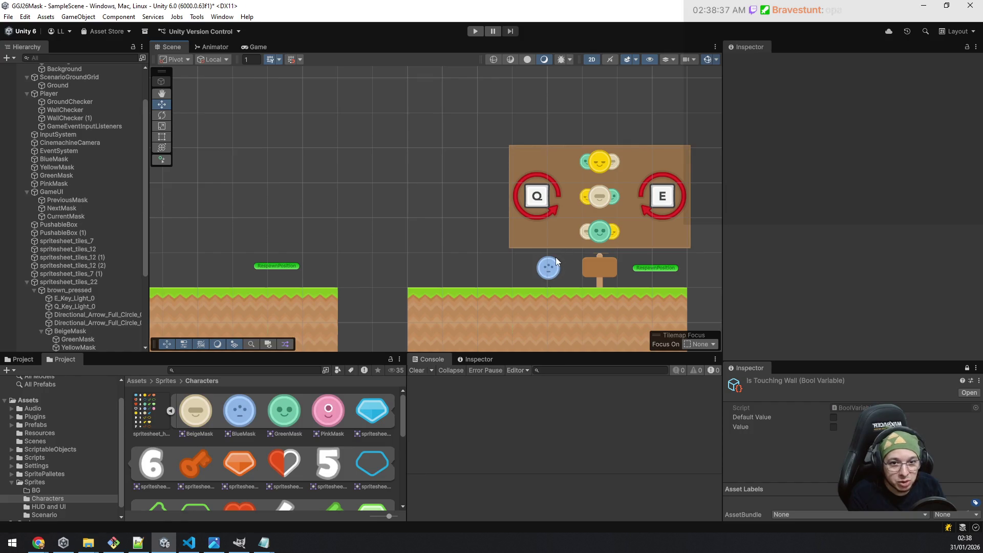
{"action": "left_click_drag", "start_coordinate": [473, 253], "coordinate": [425, 238]}
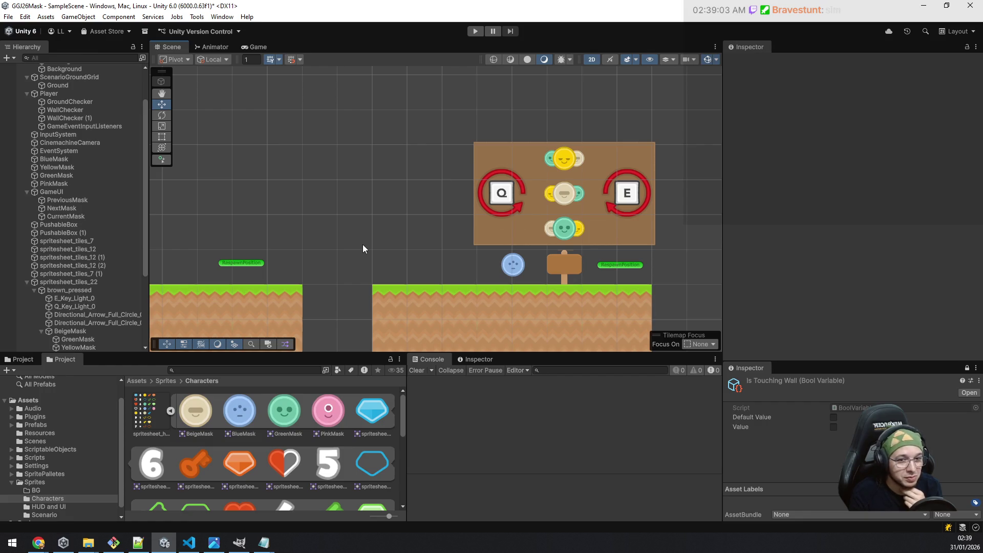
{"action": "mouse_move", "coordinate": [256, 229]}
{"action": "left_mouse_down"}
{"action": "mouse_move", "coordinate": [544, 209]}
{"action": "mouse_move", "coordinate": [464, 206]}
{"action": "left_mouse_up"}
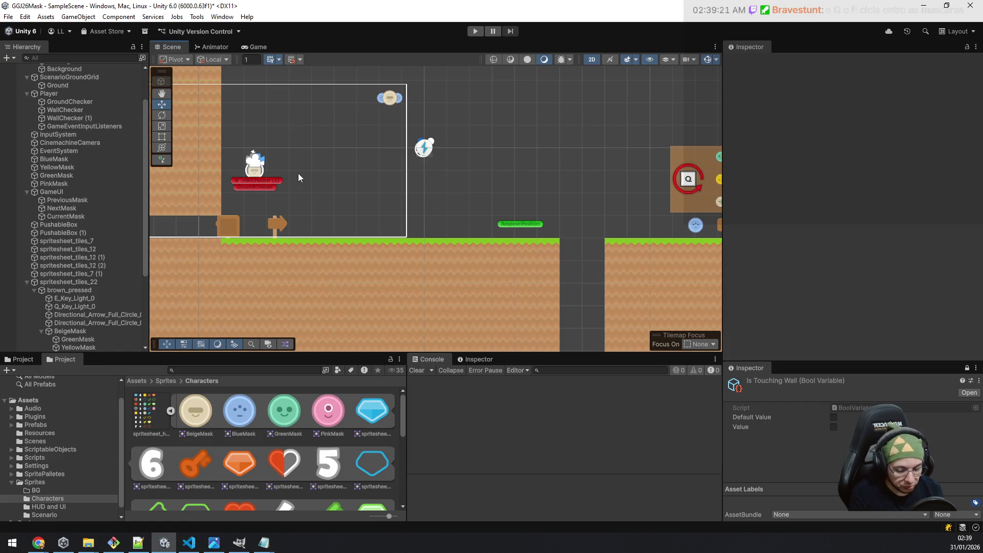
{"action": "key", "text": "Right"}
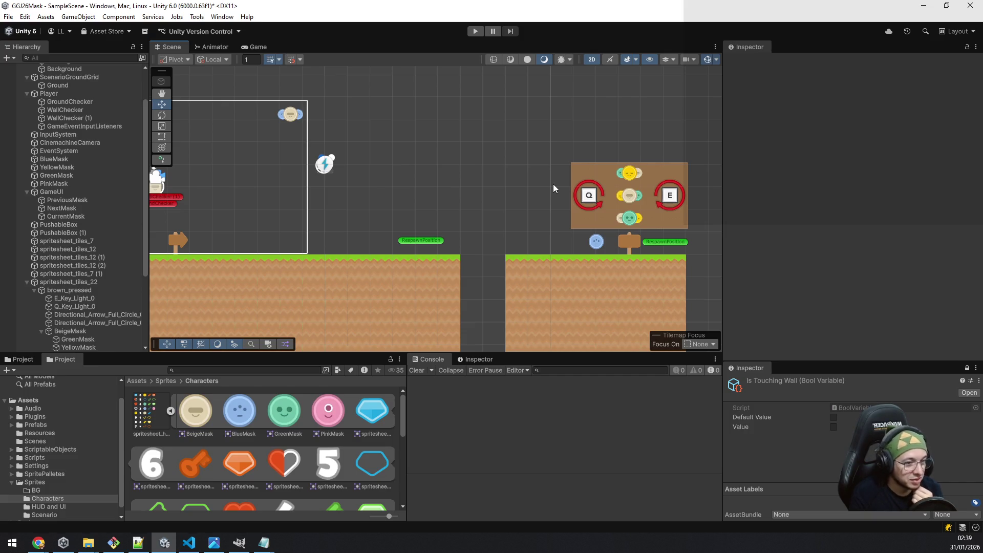
{"action": "mouse_move", "coordinate": [519, 227]}
{"action": "left_mouse_down"}
{"action": "mouse_move", "coordinate": [317, 303]}
{"action": "mouse_move", "coordinate": [549, 147]}
{"action": "mouse_move", "coordinate": [852, 296]}
{"action": "mouse_move", "coordinate": [490, 289]}
{"action": "left_mouse_up"}
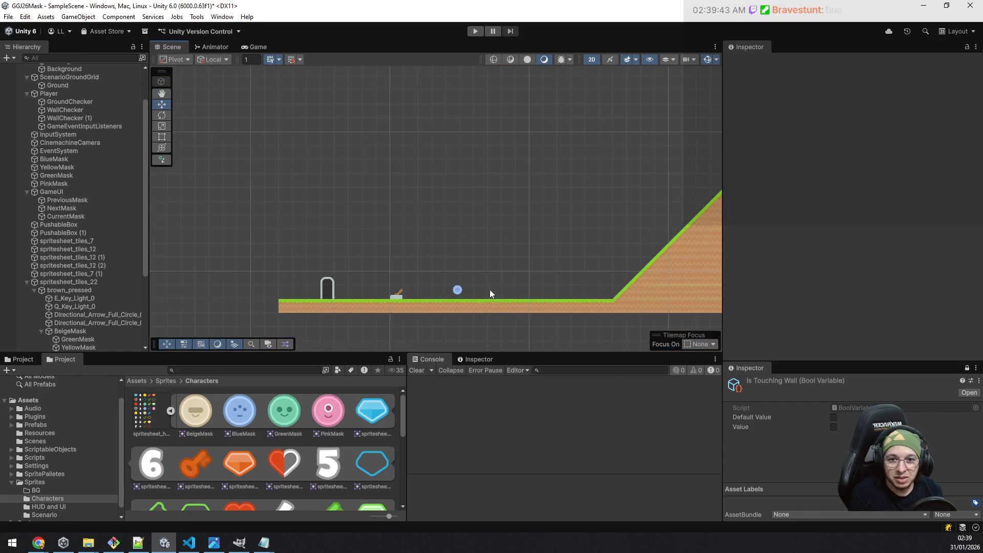
Zoom and pan right along the crate and button toward the arrow sign.
{"action": "scroll", "coordinate": [435, 302], "scroll_direction": "up", "scroll_amount": 3}
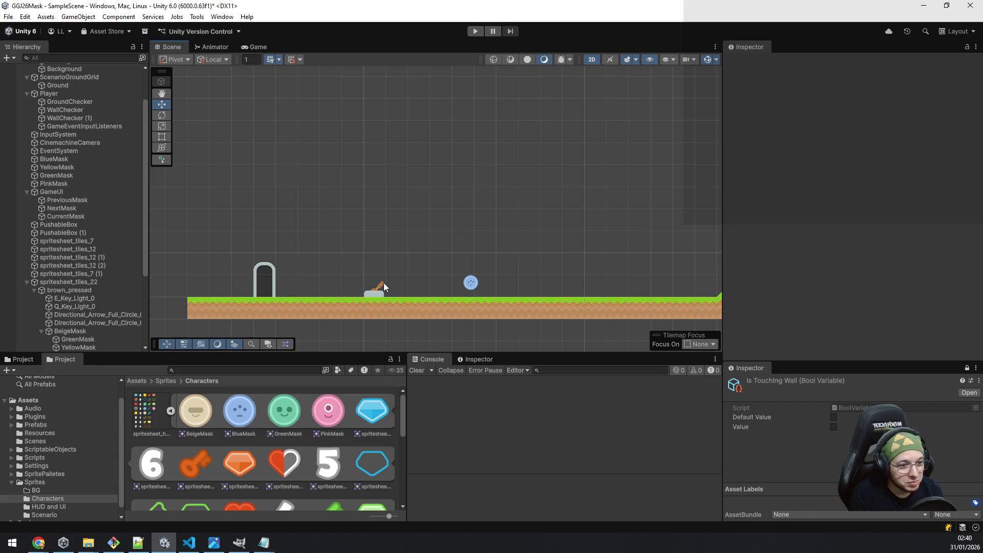
{"action": "scroll", "coordinate": [449, 263], "scroll_direction": "down", "scroll_amount": 5}
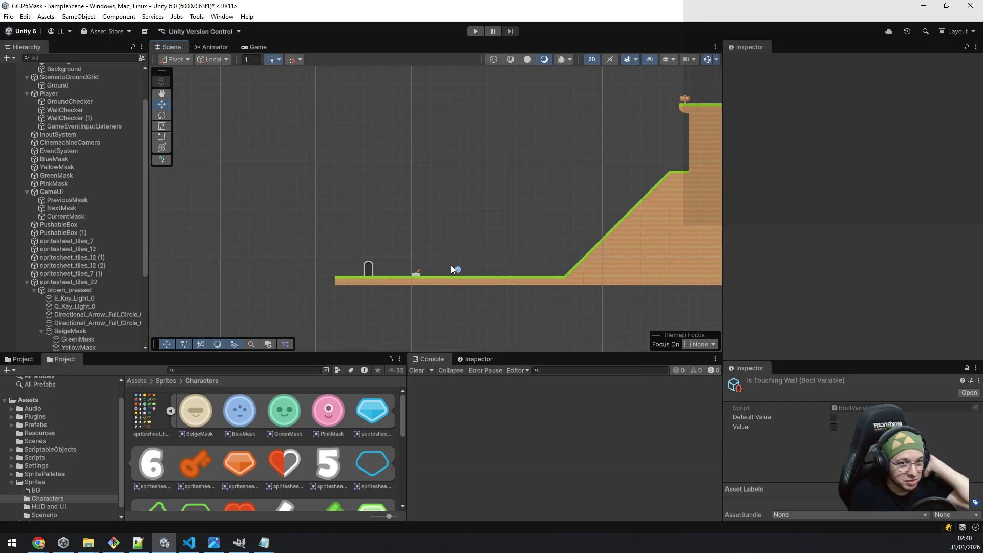
{"action": "scroll", "coordinate": [472, 258], "scroll_direction": "down", "scroll_amount": 4}
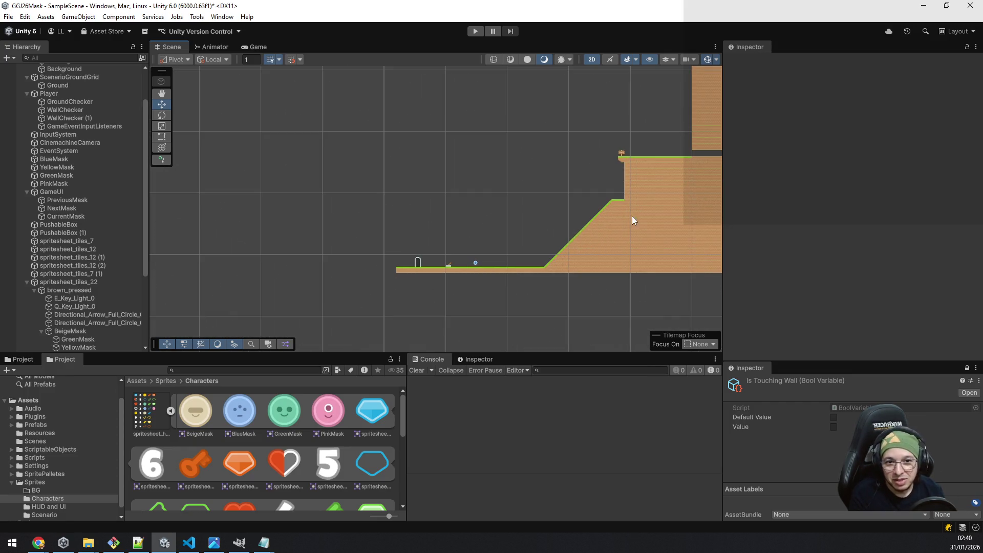
{"action": "left_click_drag", "start_coordinate": [613, 252], "coordinate": [346, 268]}
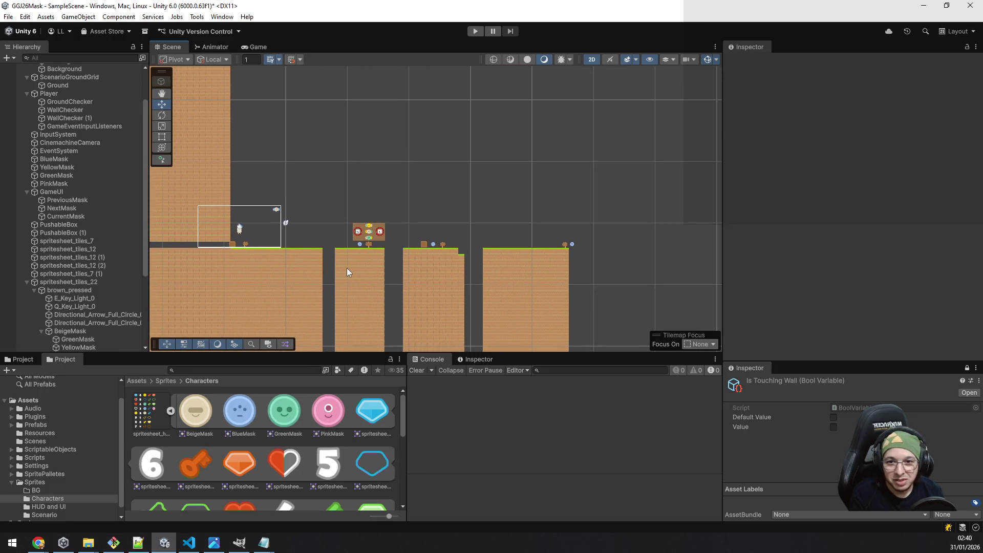
{"action": "scroll", "coordinate": [346, 268], "scroll_direction": "up", "scroll_amount": 4}
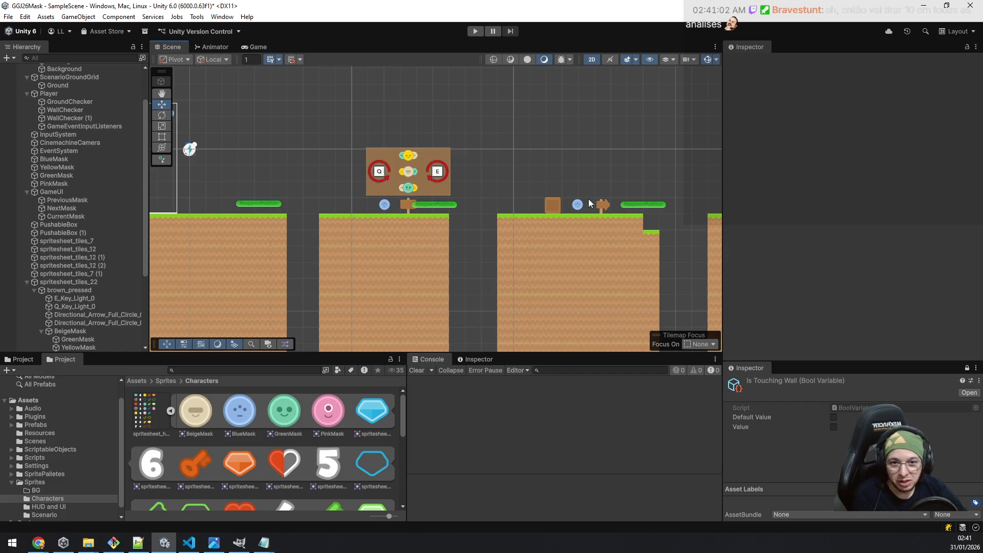
{"action": "scroll", "coordinate": [553, 234], "scroll_direction": "up", "scroll_amount": 5}
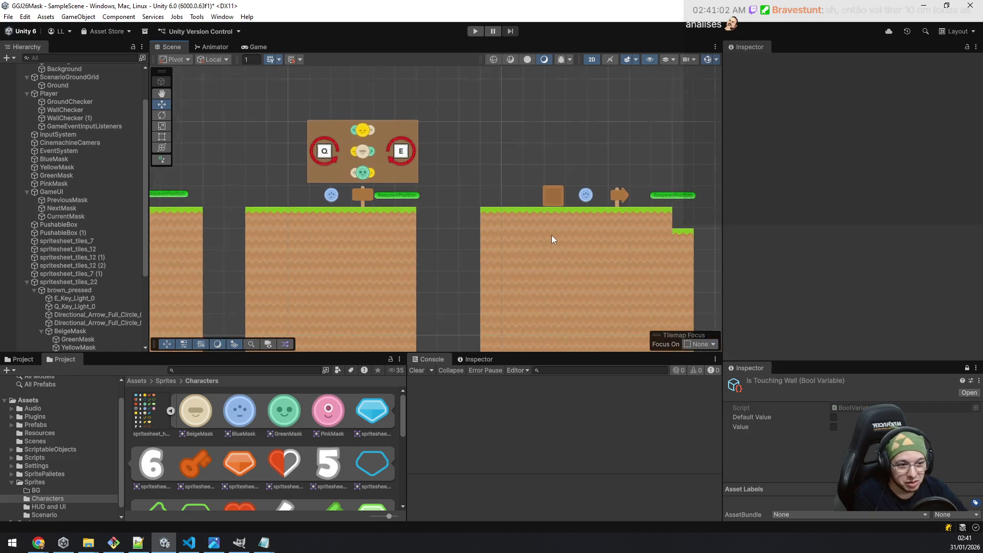
{"action": "scroll", "coordinate": [539, 346], "scroll_direction": "up", "scroll_amount": 3}
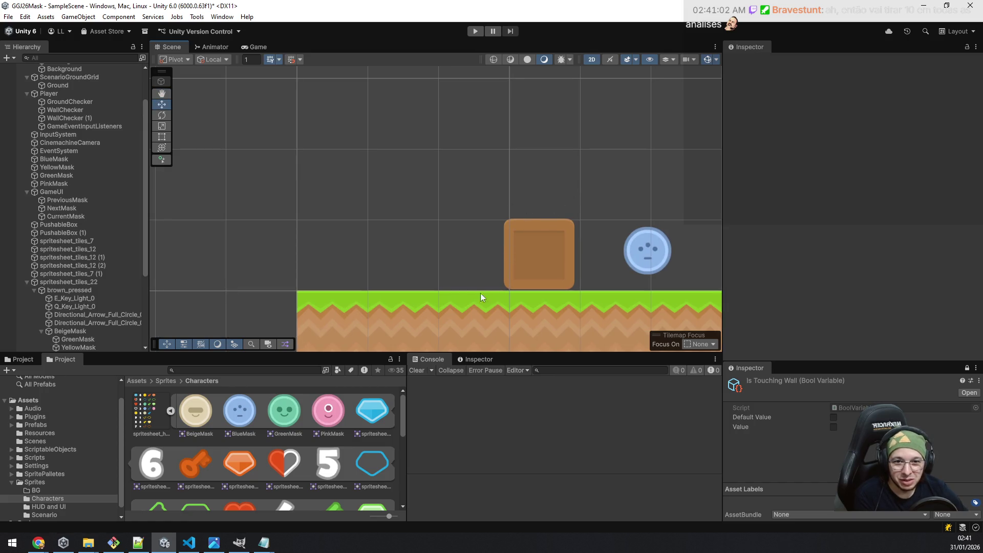
{"action": "left_click_drag", "start_coordinate": [501, 284], "coordinate": [456, 263]}
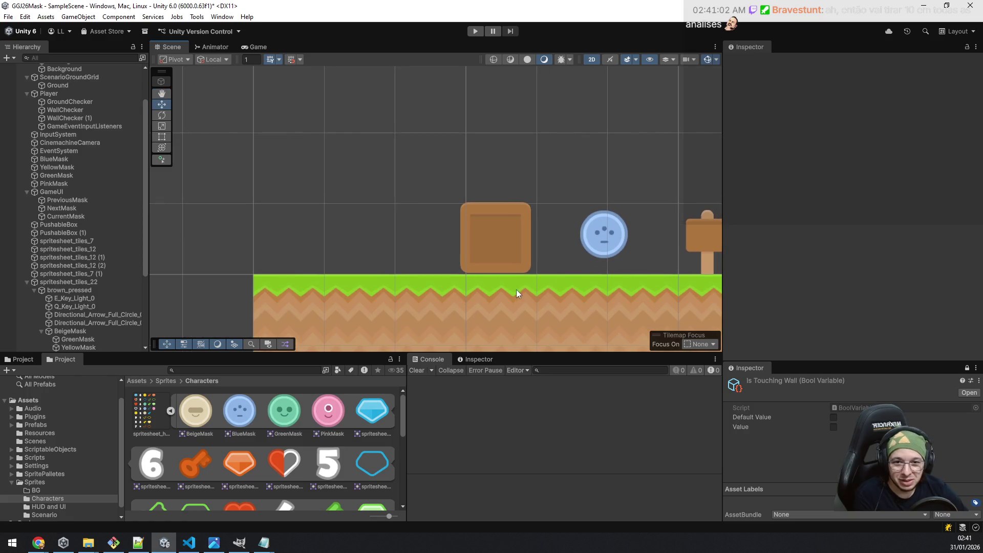
{"action": "left_click_drag", "start_coordinate": [566, 303], "coordinate": [502, 263]}
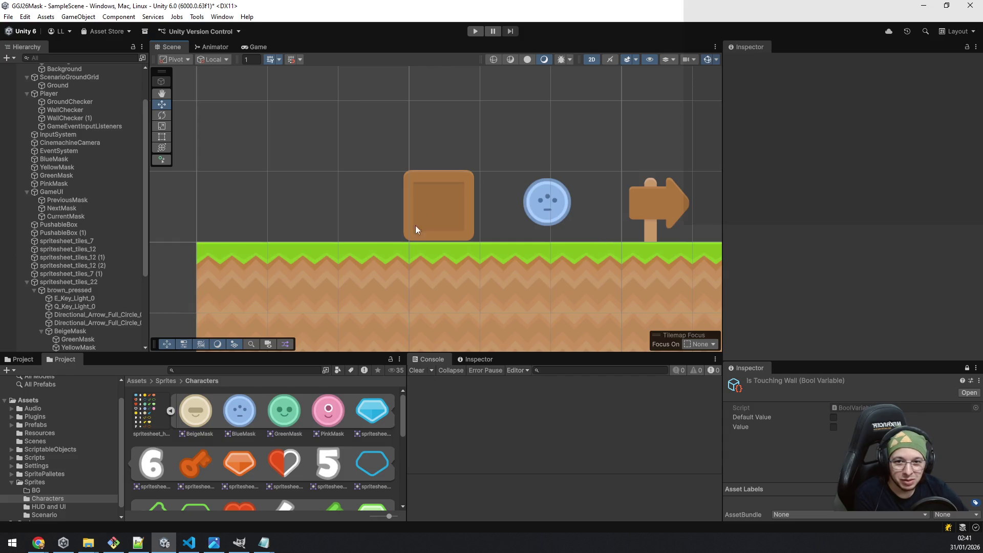
{"action": "scroll", "coordinate": [549, 268], "scroll_direction": "down", "scroll_amount": 5}
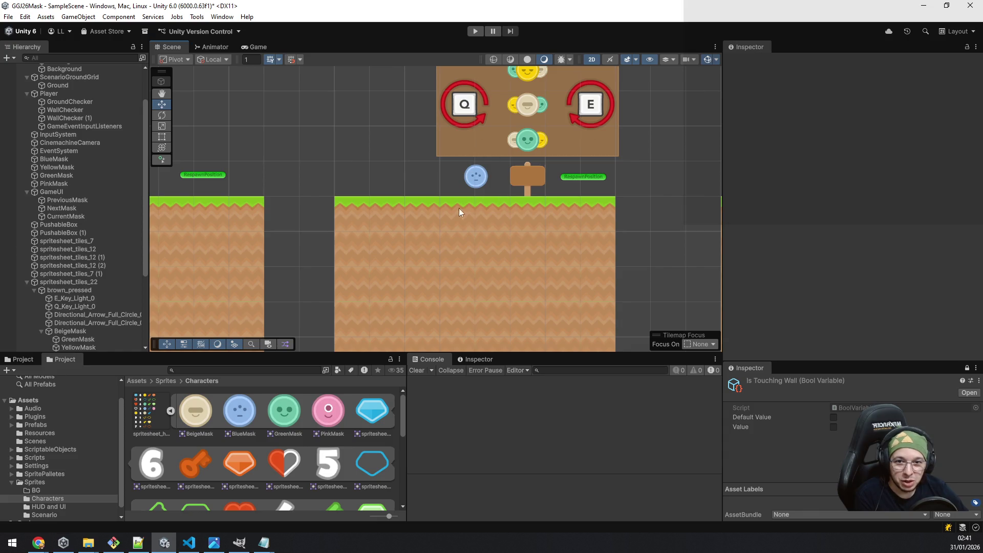
Pan further right over the pushable box, the gap and the long platform with respawn markers.
{"action": "left_click_drag", "start_coordinate": [588, 192], "coordinate": [410, 193]}
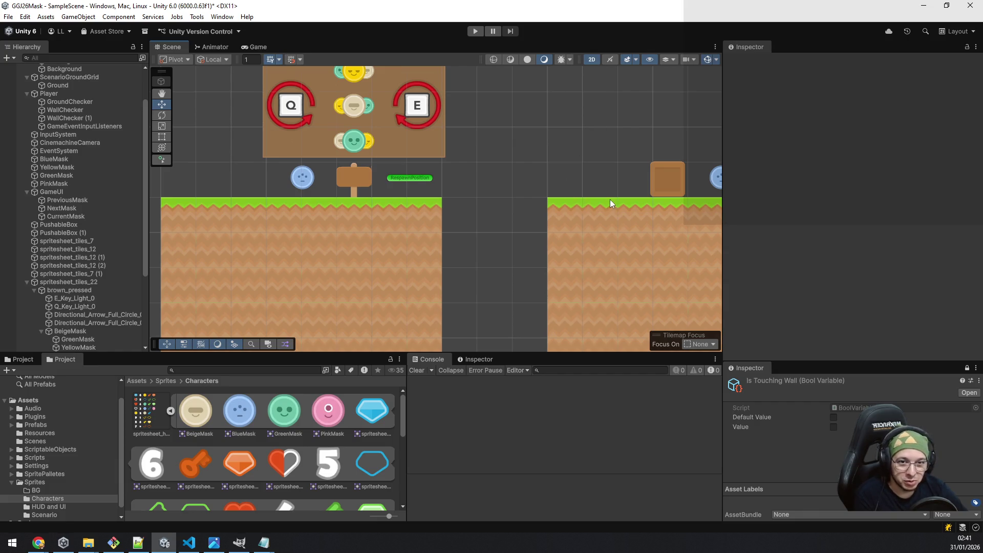
{"action": "scroll", "coordinate": [610, 199], "scroll_direction": "down", "scroll_amount": 3}
{"action": "left_click_drag", "start_coordinate": [620, 201], "coordinate": [393, 191]}
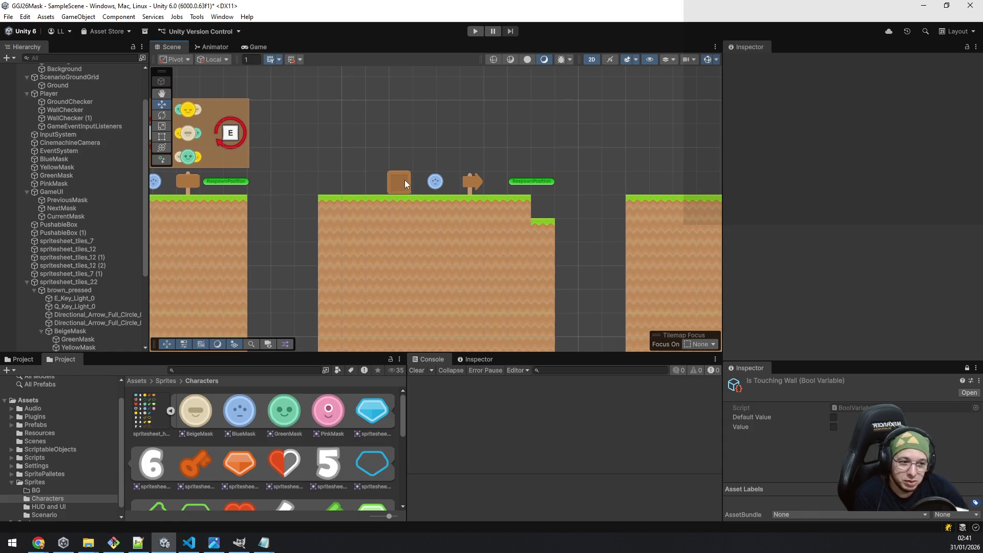
{"action": "left_click_drag", "start_coordinate": [592, 199], "coordinate": [340, 185]}
{"action": "left_click_drag", "start_coordinate": [577, 184], "coordinate": [513, 186]}
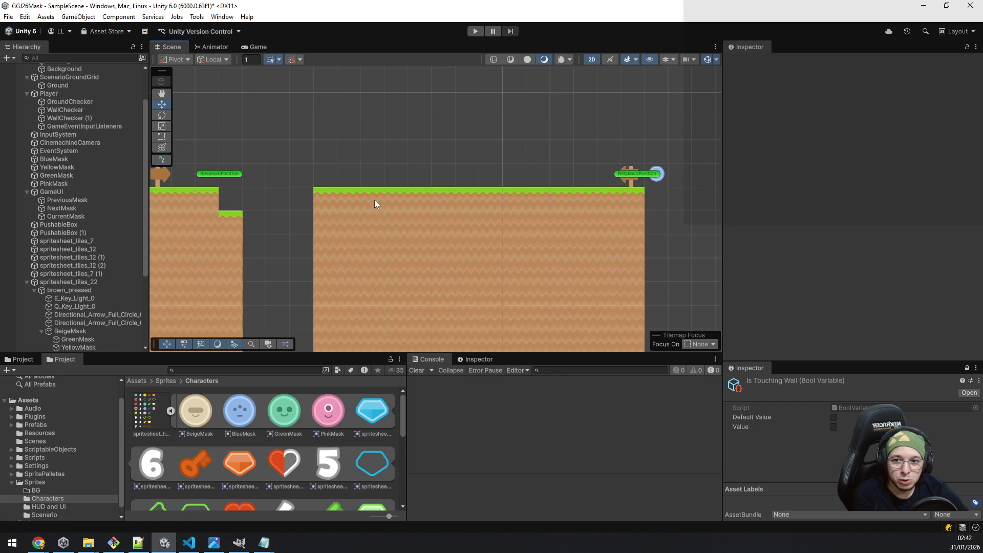
{"action": "left_click_drag", "start_coordinate": [374, 204], "coordinate": [736, 302]}
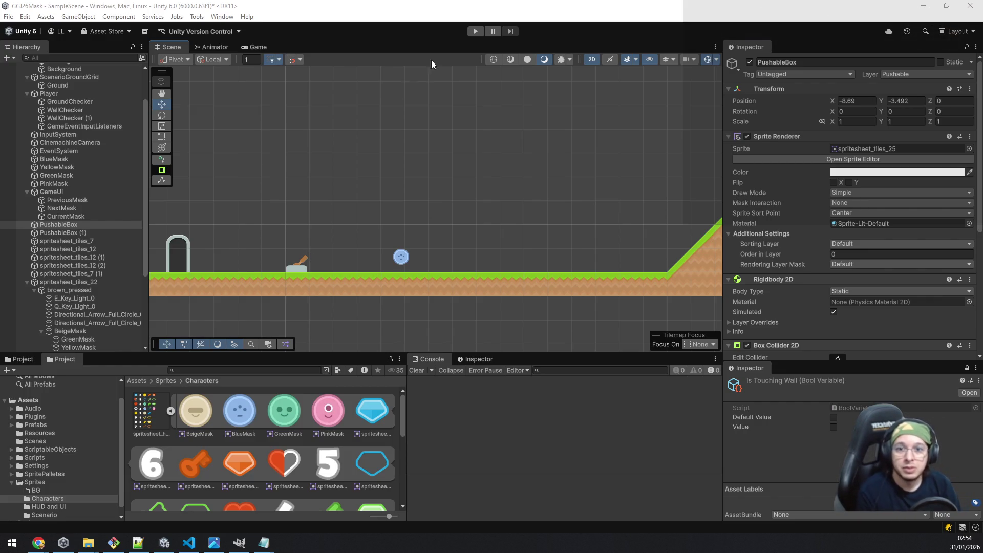
Start Play mode to test the configured PushableBox.
{"action": "left_click", "coordinate": [474, 31]}
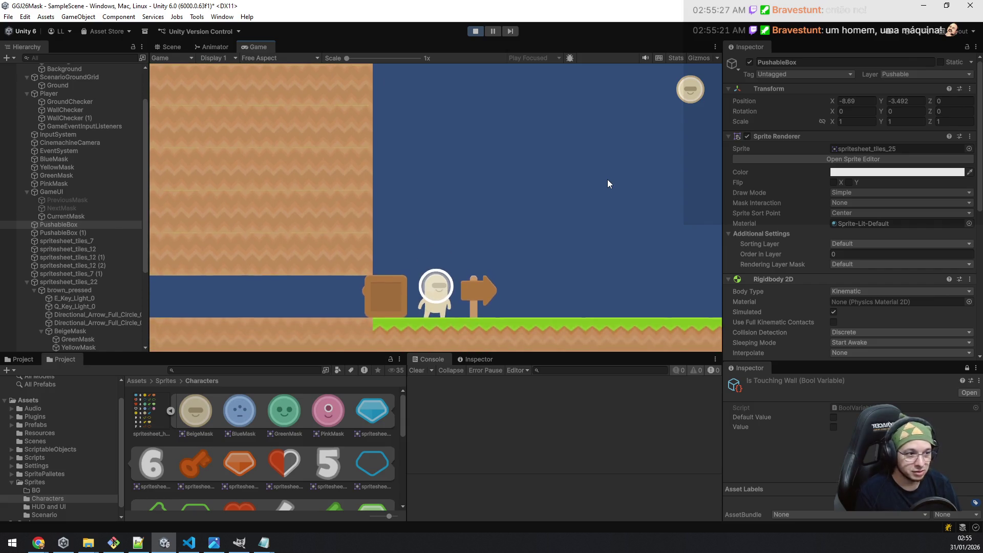
Walk the player right past the crate, jumping the gap up to the Q/E sign.
{"action": "key", "text": "d"}
{"action": "key", "text": "d"}
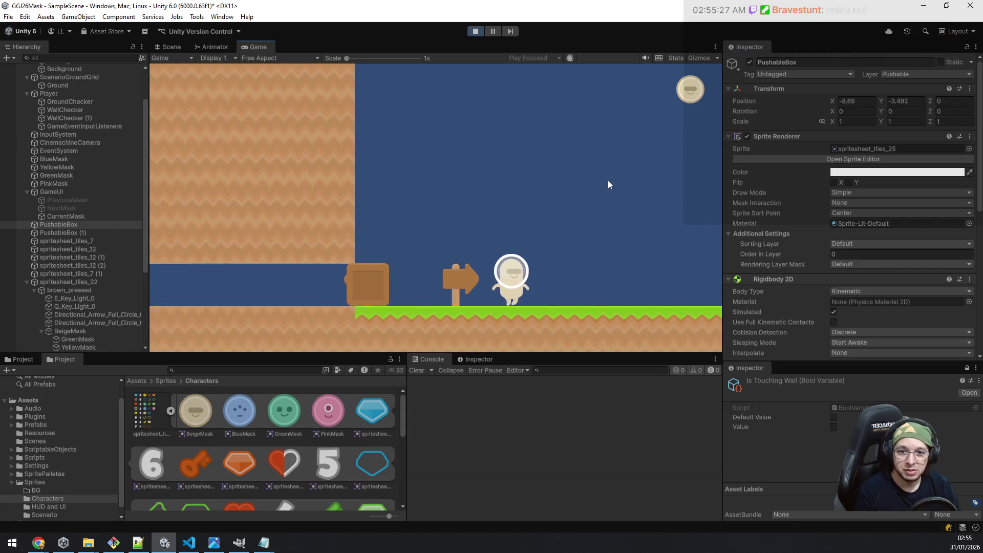
{"action": "key", "text": "d"}
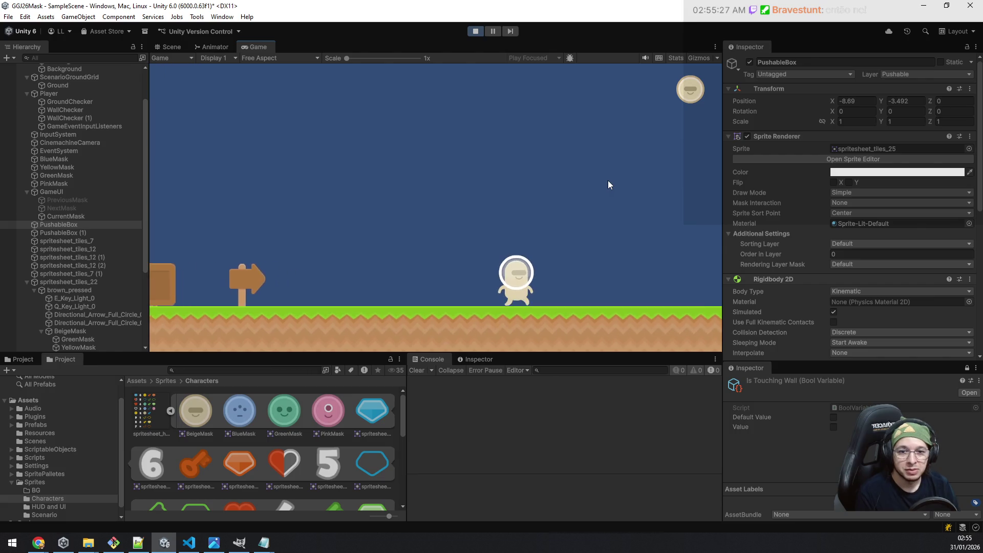
{"action": "key", "text": "d"}
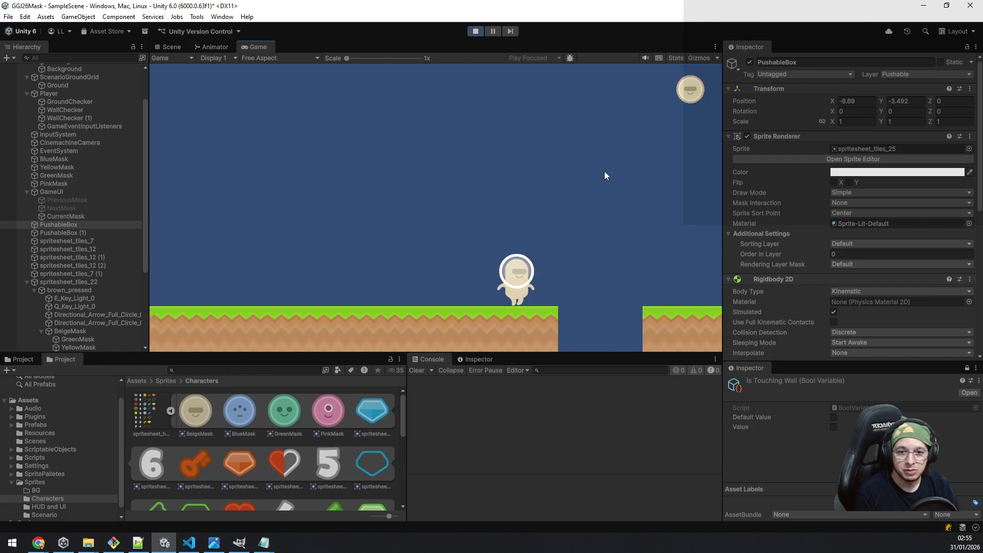
{"action": "key", "text": "space"}
{"action": "key", "text": "d"}
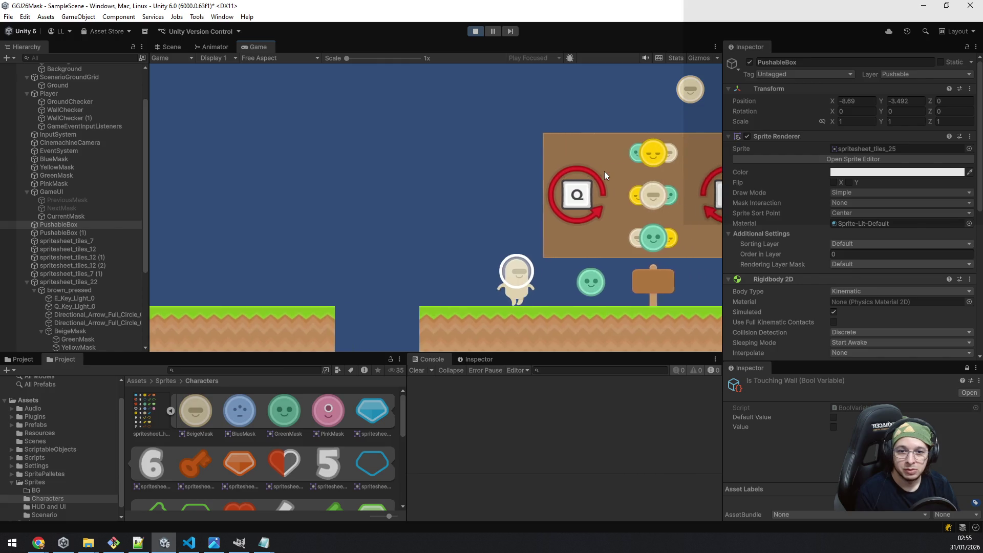
{"action": "key", "text": "space"}
{"action": "key", "text": "d"}
{"action": "key", "text": "space"}
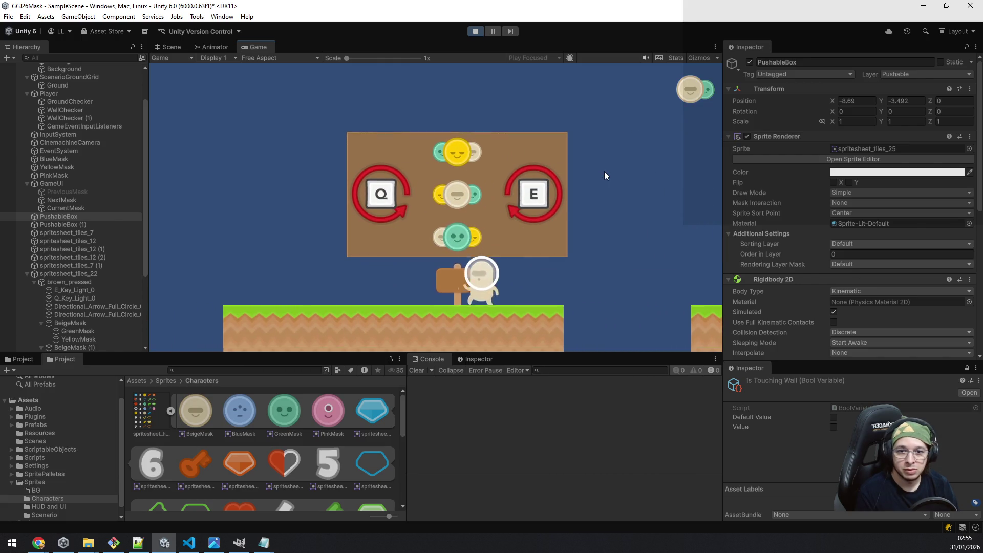
{"action": "key", "text": "d"}
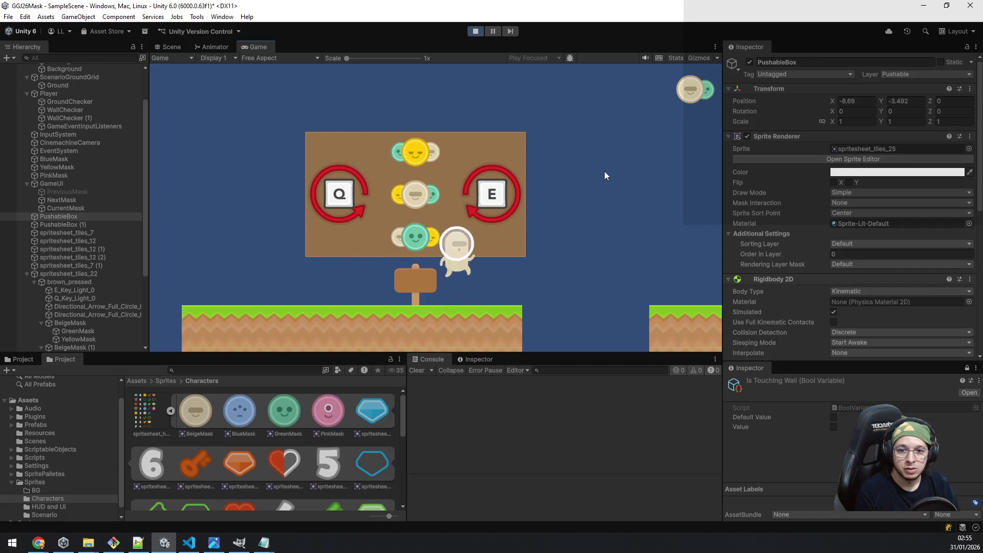
{"action": "key", "text": "a"}
Cycle the mask to green and back to beige while moving and jumping.
{"action": "key", "text": "d"}
{"action": "key", "text": "e"}
{"action": "key", "text": "a"}
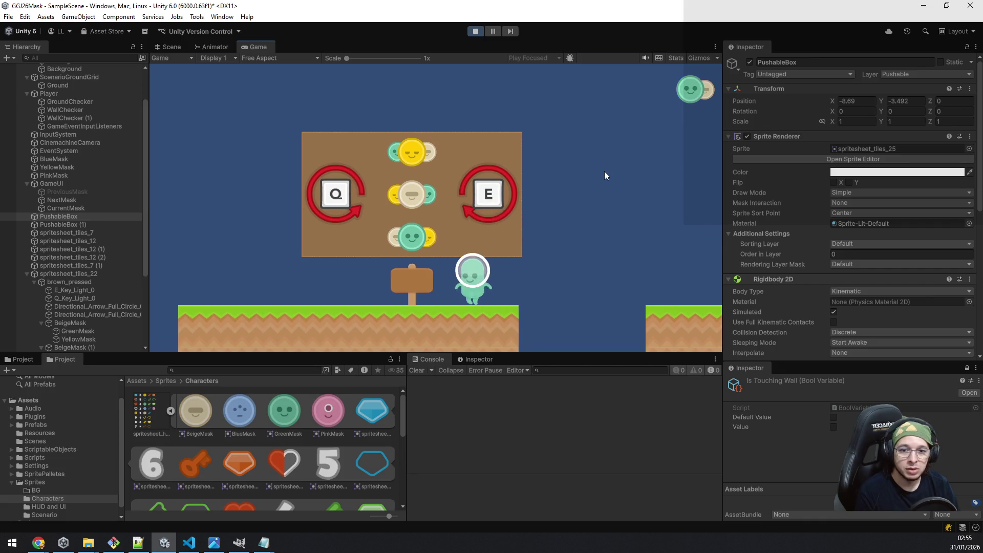
{"action": "key", "text": "d"}
{"action": "key", "text": "space"}
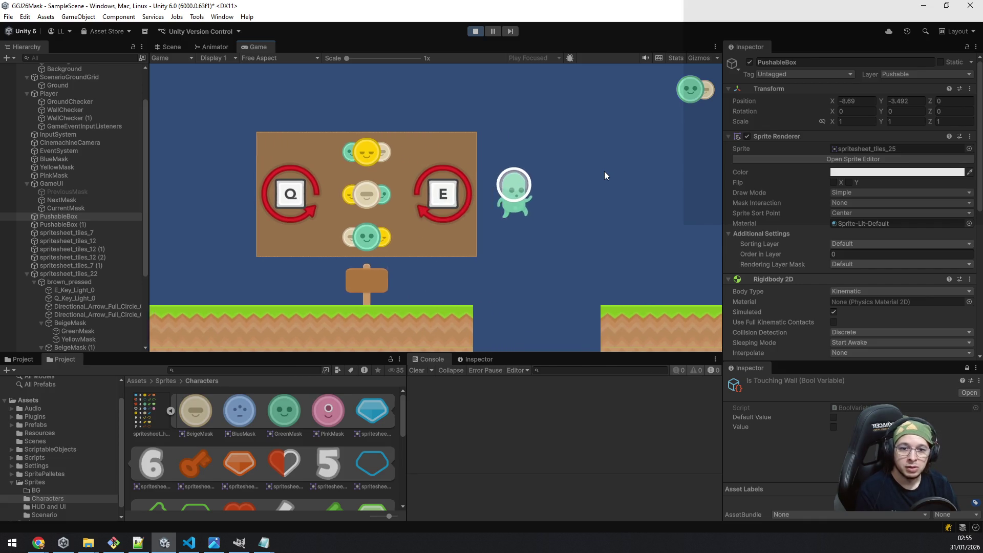
{"action": "key", "text": "a"}
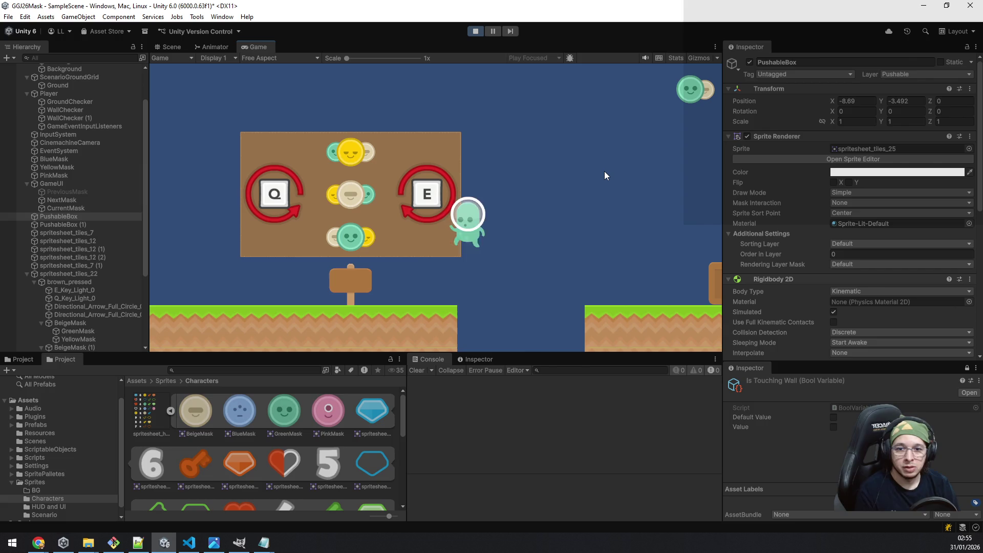
{"action": "key", "text": "d"}
{"action": "key", "text": "space"}
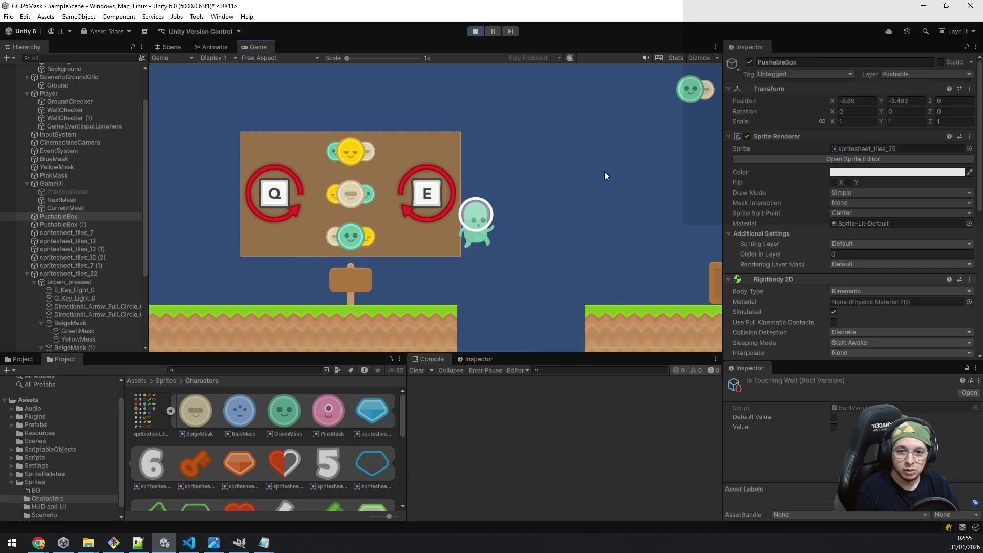
{"action": "key", "text": "d"}
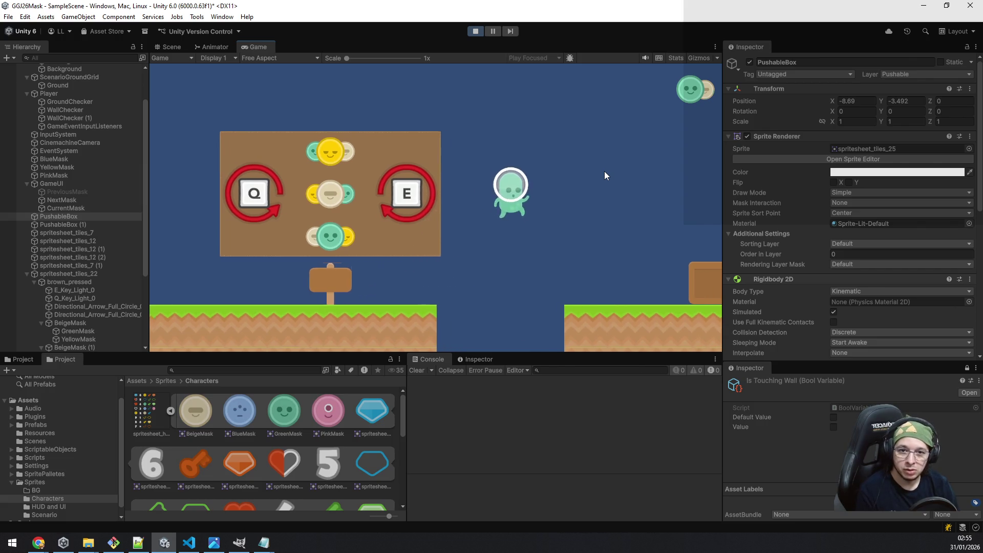
{"action": "key", "text": "q"}
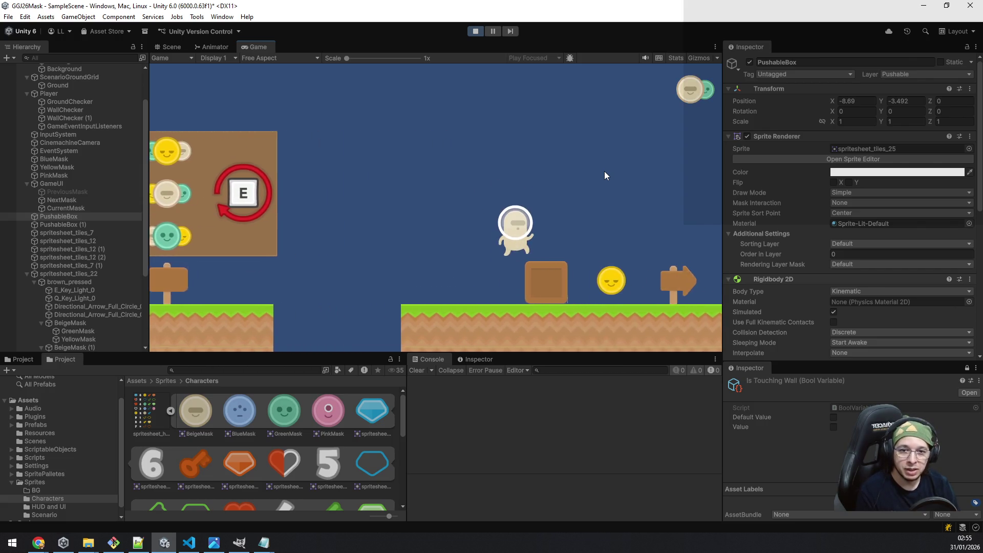
Collect the yellow mask, hop onto the crate and start pushing it right.
{"action": "key", "text": "d"}
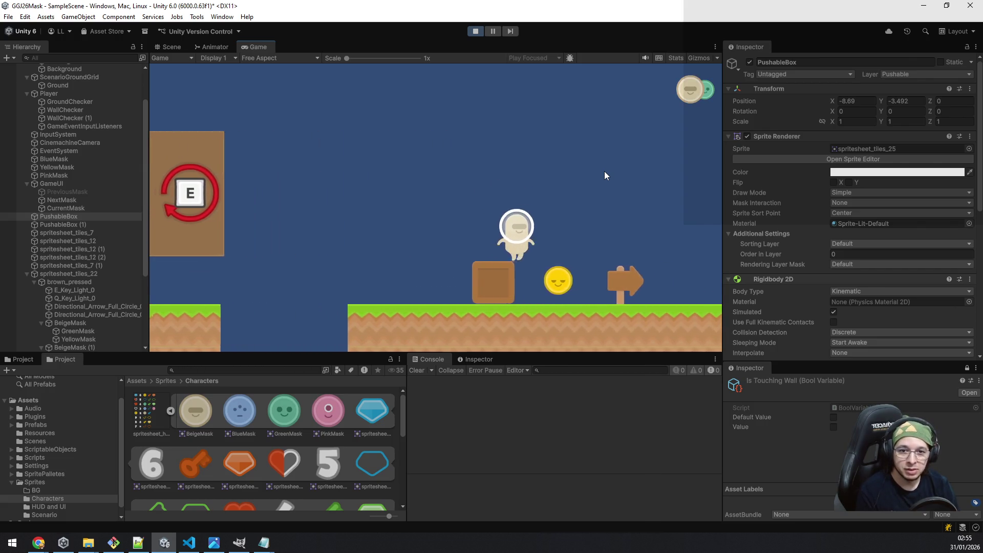
{"action": "key", "text": "space"}
{"action": "key", "text": "a"}
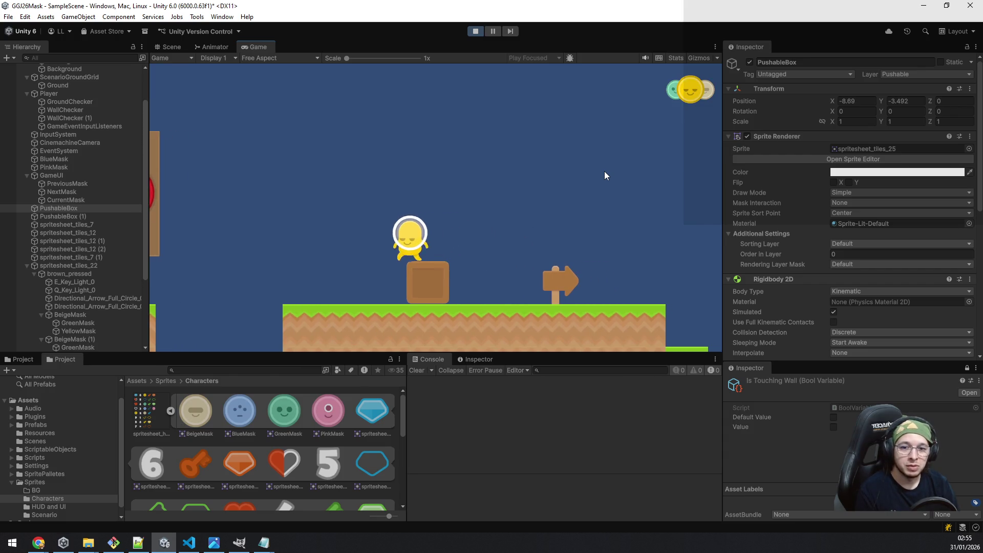
{"action": "key", "text": "d"}
{"action": "key", "text": "d"}
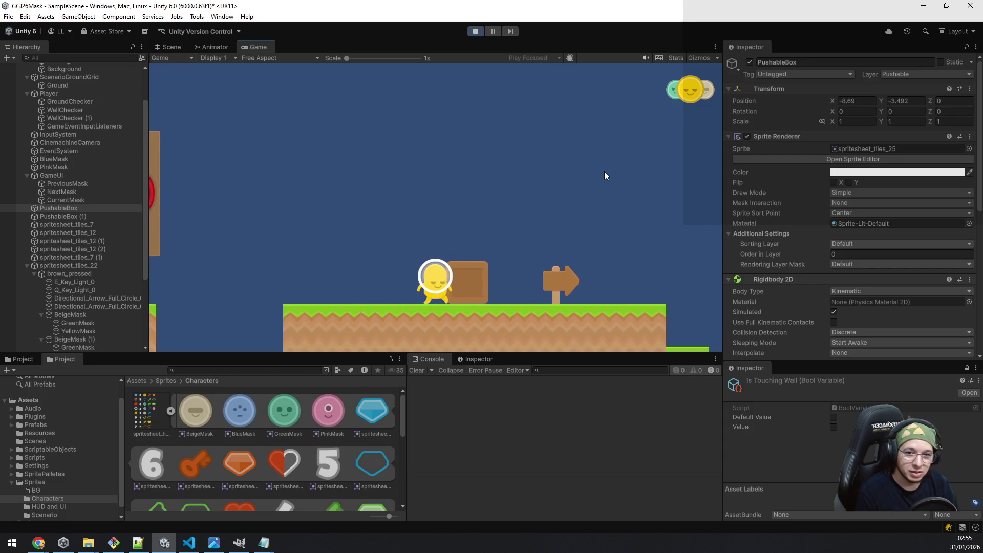
{"action": "key", "text": "q"}
{"action": "key", "text": "q"}
{"action": "key", "text": "q"}
Push the crate right past the signpost until it drops off the ledge into the gap.
{"action": "key", "text": "a"}
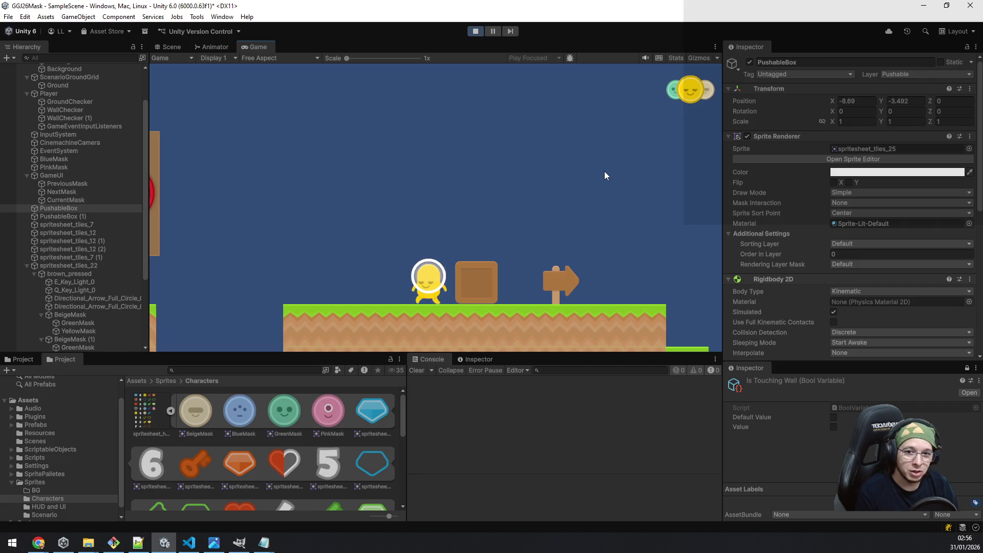
{"action": "key", "text": "d"}
{"action": "key", "text": "d"}
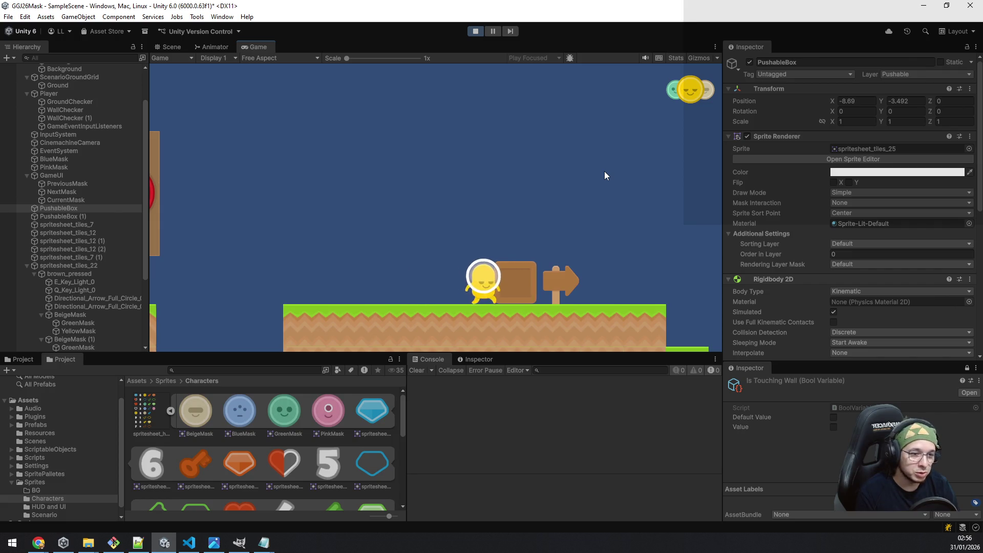
{"action": "key", "text": "d"}
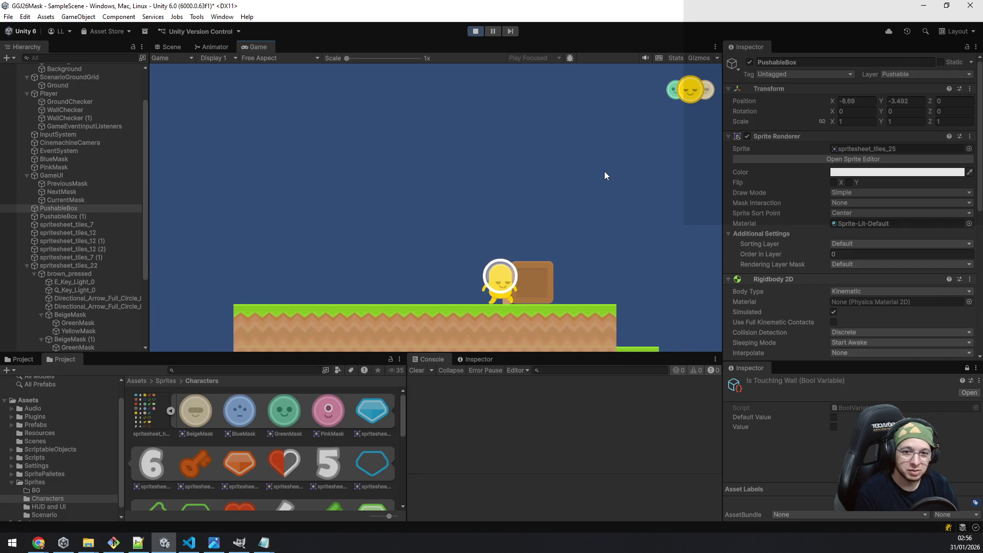
{"action": "key", "text": "d"}
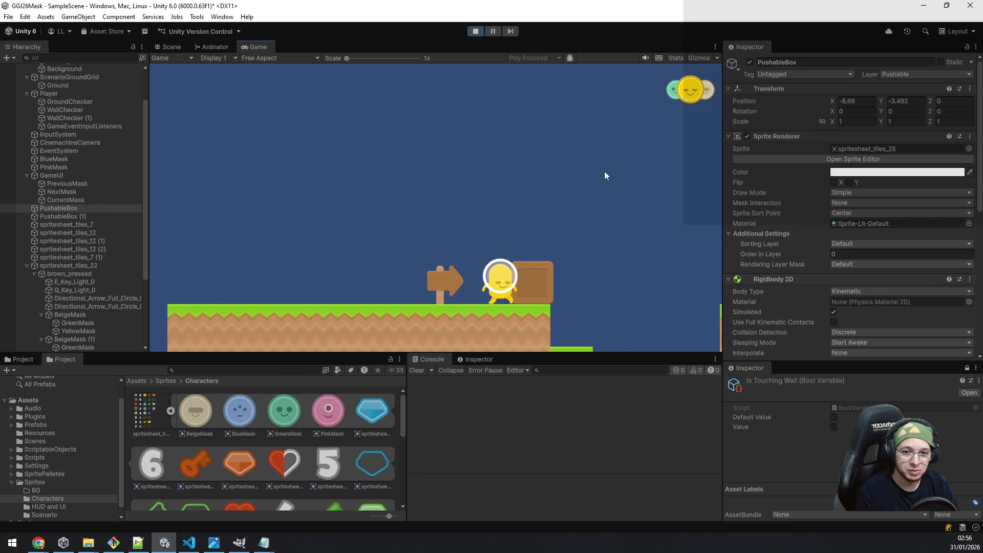
{"action": "key", "text": "d"}
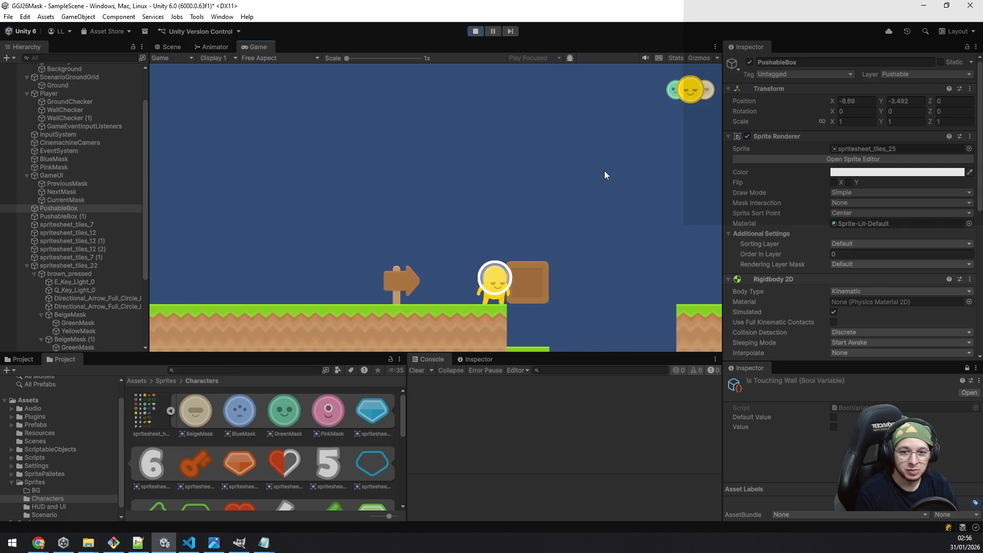
{"action": "key", "text": "d"}
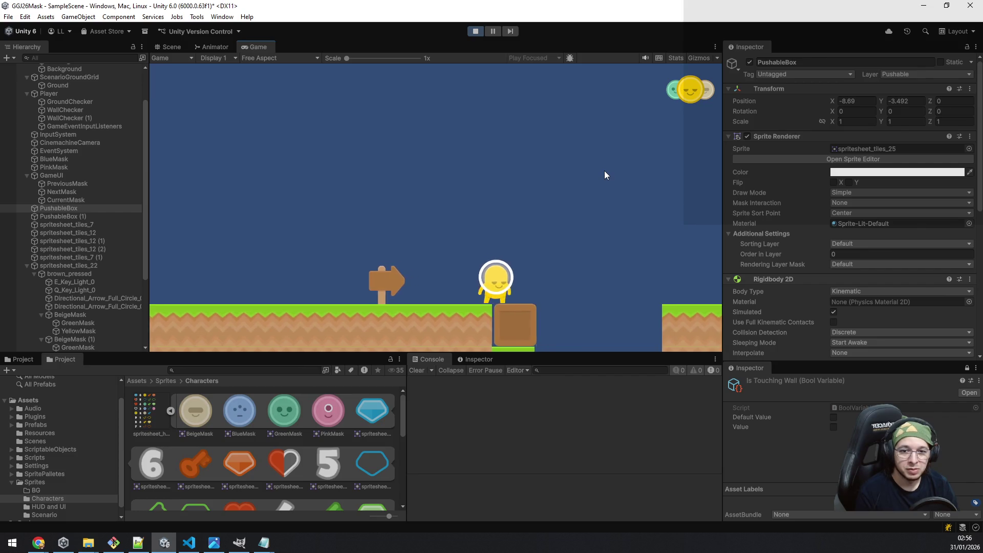
Switch to green, jump the gap right, and alternate yellow and green past the signpost.
{"action": "key", "text": "q"}
{"action": "key", "text": "a"}
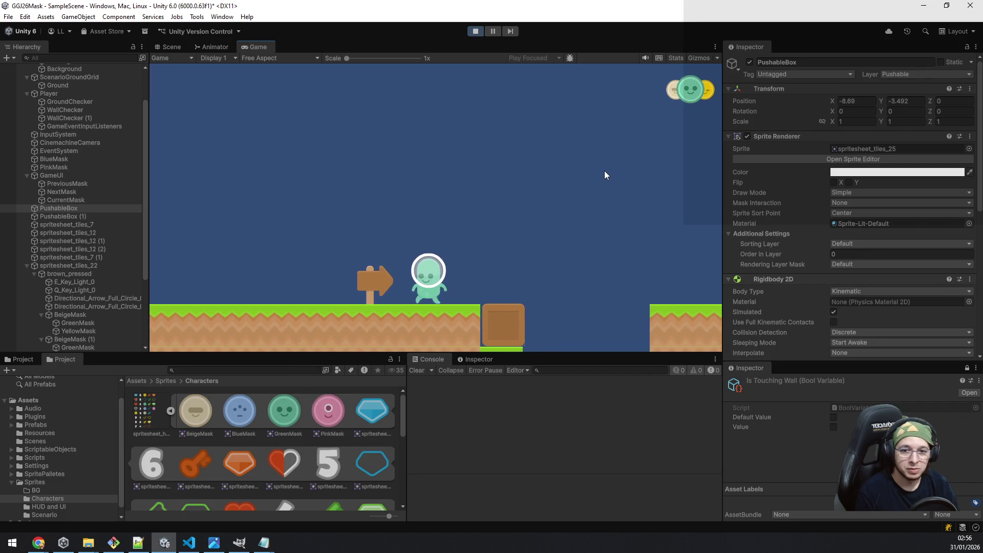
{"action": "key", "text": "d"}
{"action": "key", "text": "space"}
{"action": "key", "text": "d"}
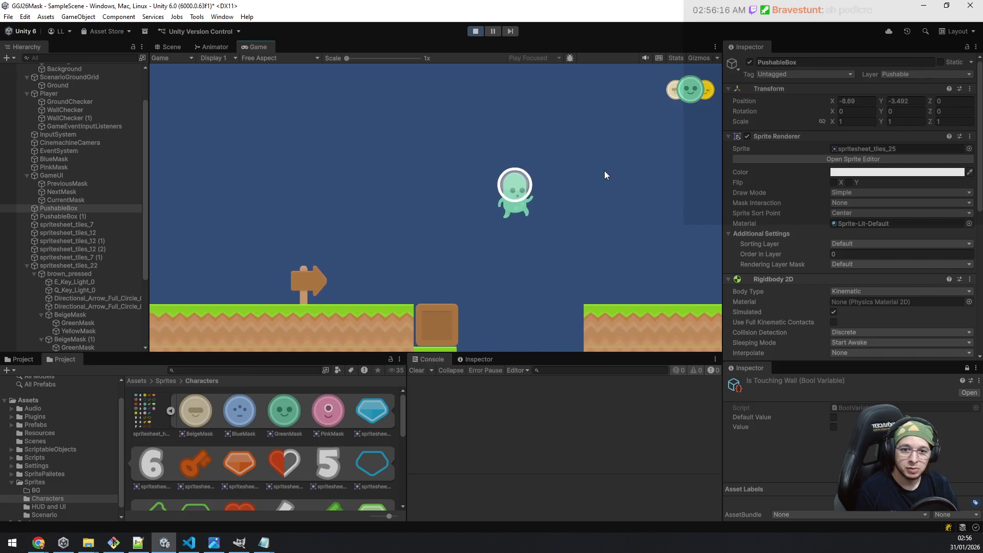
{"action": "key", "text": "e"}
{"action": "key", "text": "d"}
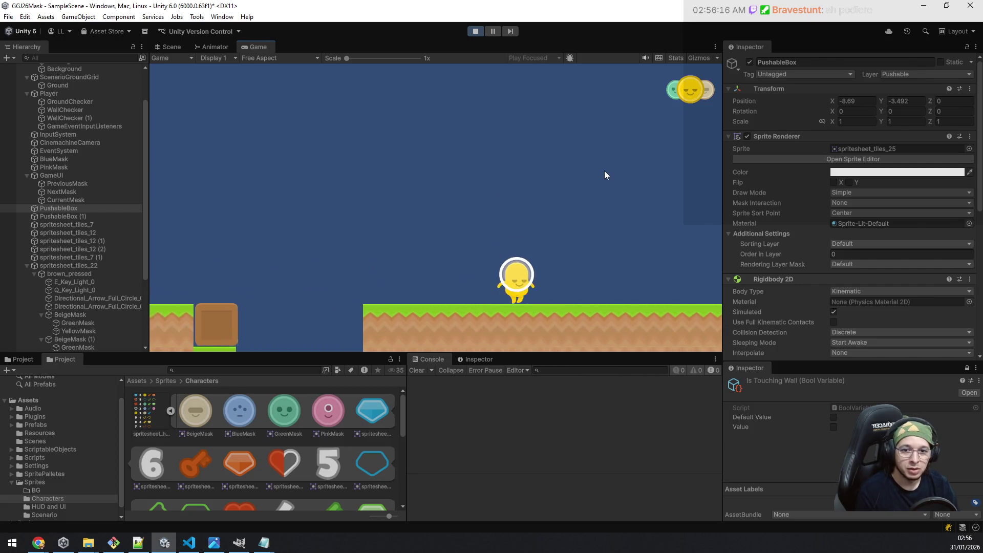
{"action": "key", "text": "space"}
{"action": "key", "text": "q"}
{"action": "key", "text": "e"}
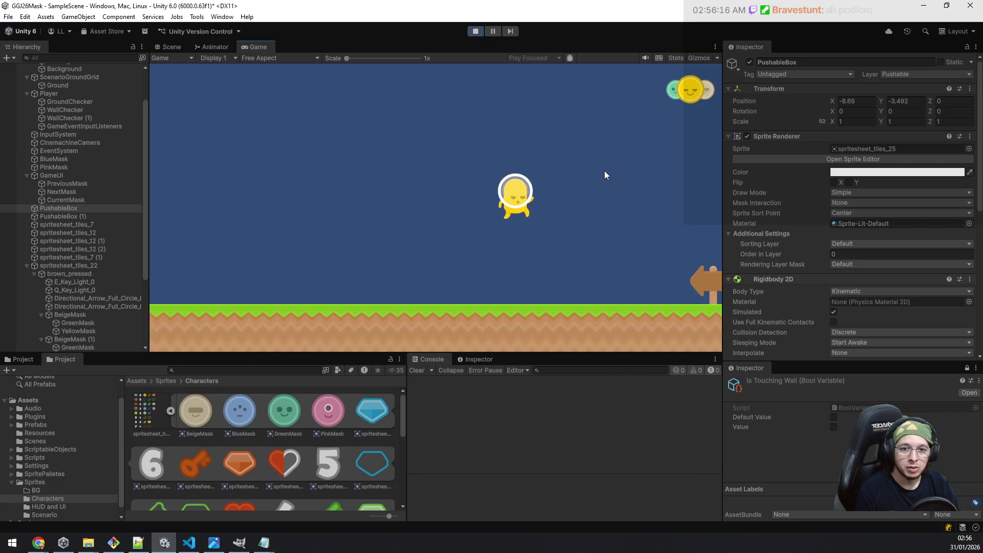
{"action": "key", "text": "d"}
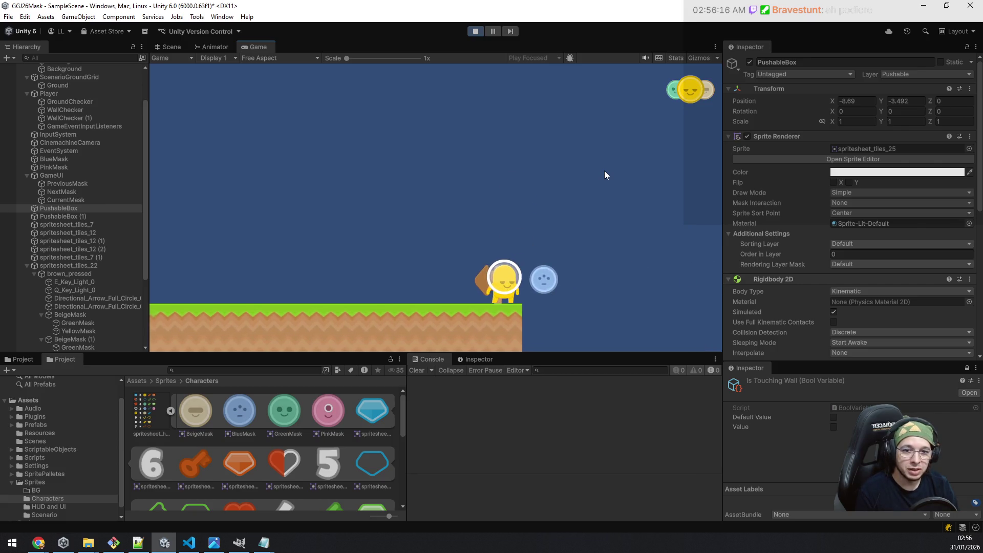
Head left with jumps, swapping yellow to green, back to yellow, then blue.
{"action": "key", "text": "a"}
{"action": "key", "text": "space"}
{"action": "key", "text": "a"}
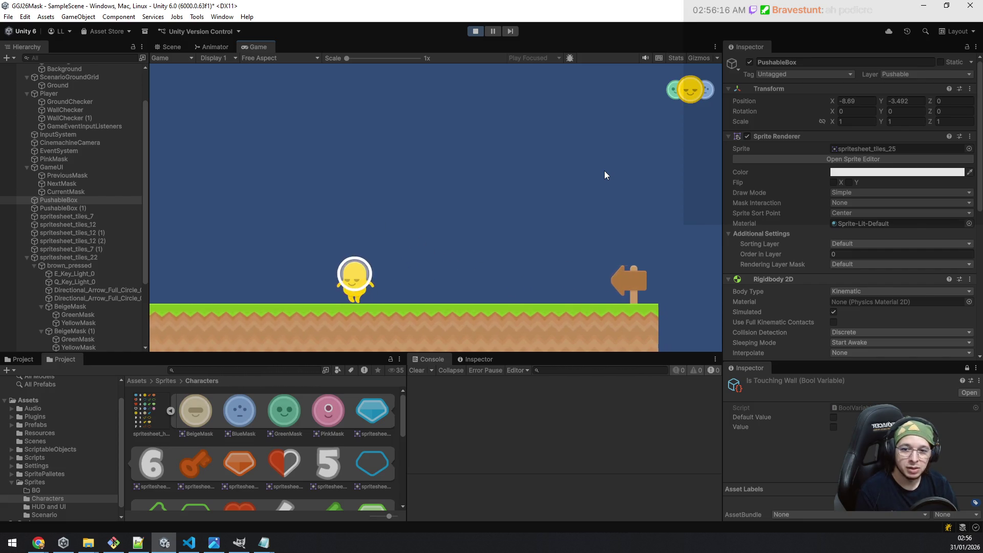
{"action": "key", "text": "q"}
{"action": "key", "text": "a"}
{"action": "key", "text": "space"}
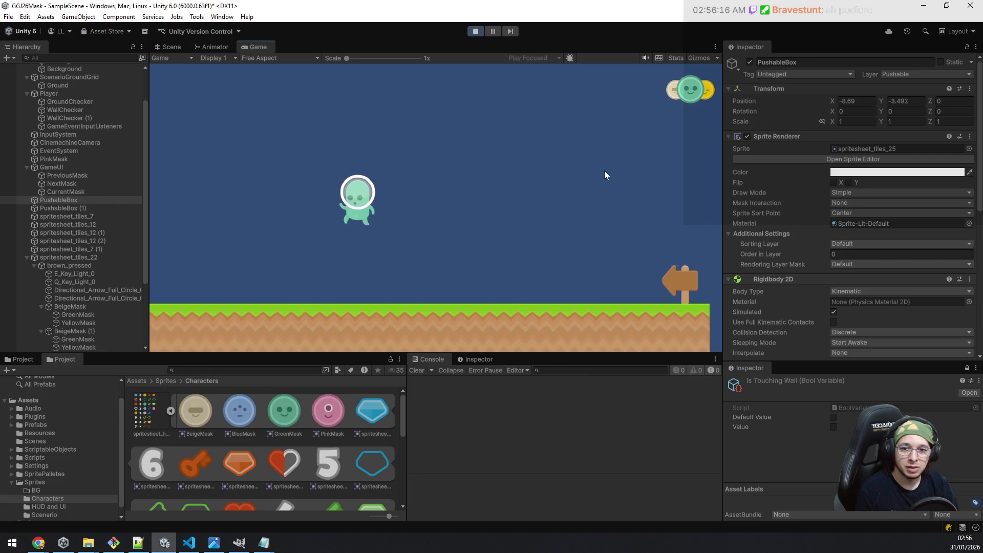
{"action": "key", "text": "e"}
{"action": "key", "text": "e"}
{"action": "key", "text": "space"}
{"action": "key", "text": "d"}
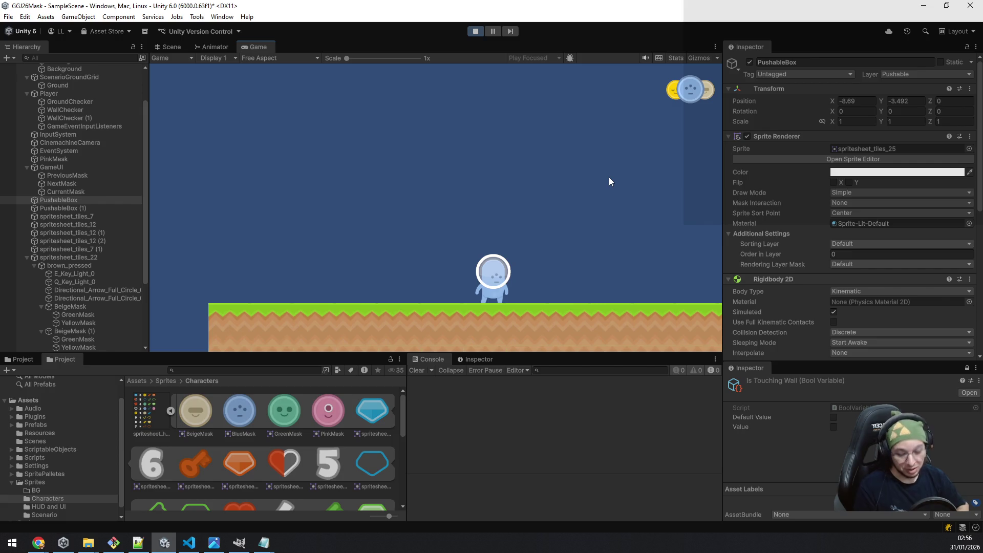
Cycle blue, yellow and green masks while walking left and jumping over the gap.
{"action": "key", "text": "q"}
{"action": "key", "text": "q"}
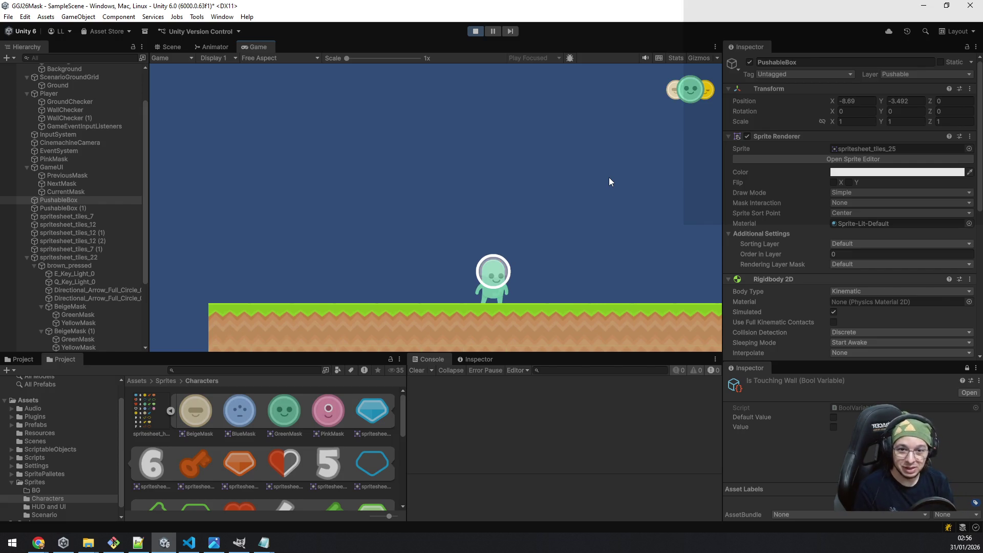
{"action": "key", "text": "a"}
{"action": "key", "text": "space"}
{"action": "key", "text": "q"}
{"action": "key", "text": "q"}
{"action": "key", "text": "a"}
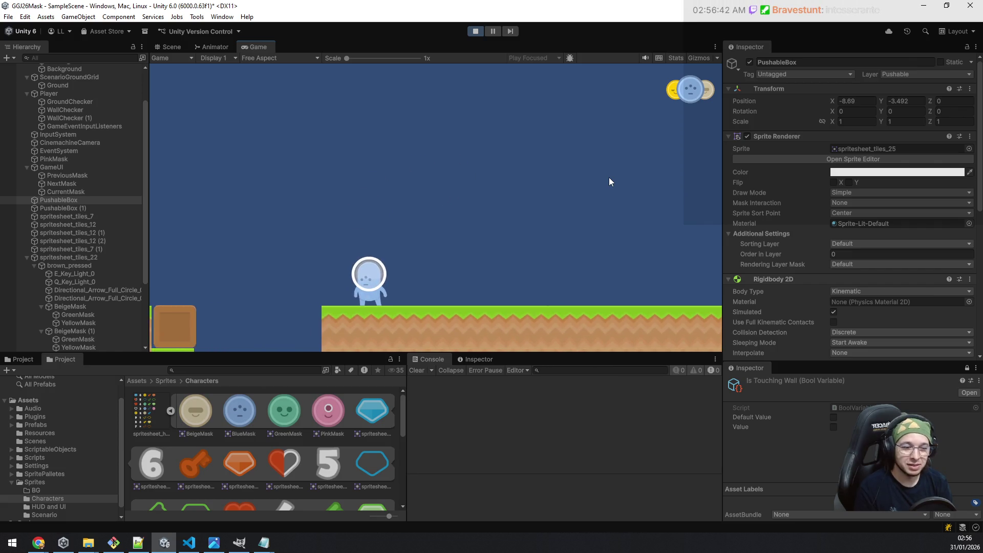
{"action": "key", "text": "q"}
{"action": "key", "text": "q"}
{"action": "key", "text": "a"}
{"action": "key", "text": "space"}
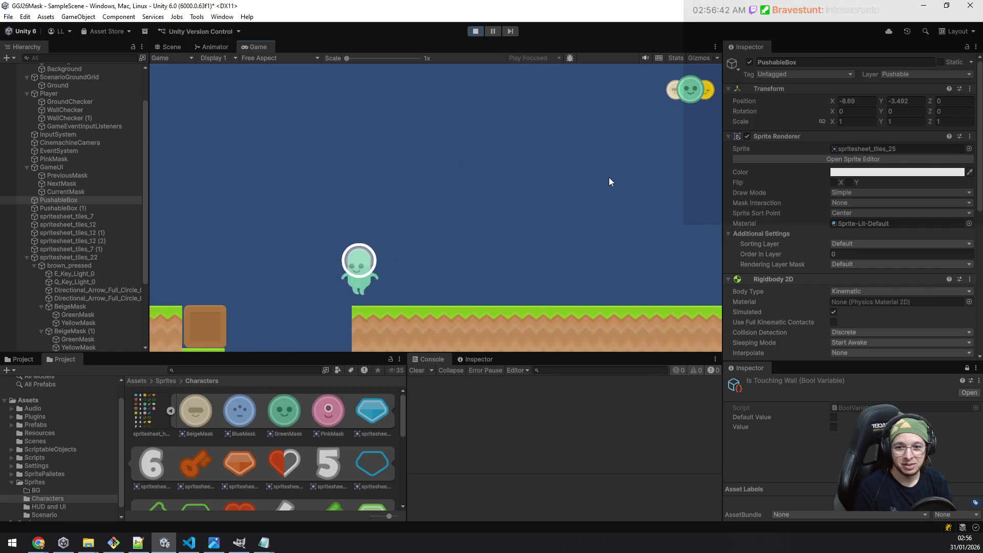
{"action": "key", "text": "q"}
{"action": "key", "text": "q"}
{"action": "key", "text": "a"}
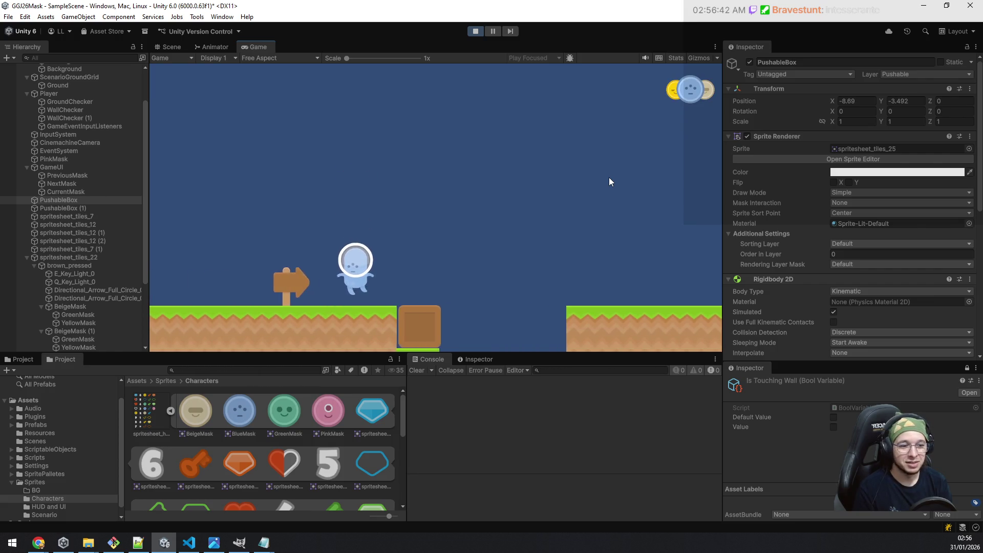
Jump repeatedly on the ground, cycling through beige, green, yellow and blue, ending on blue.
{"action": "key", "text": "q"}
{"action": "key", "text": "q"}
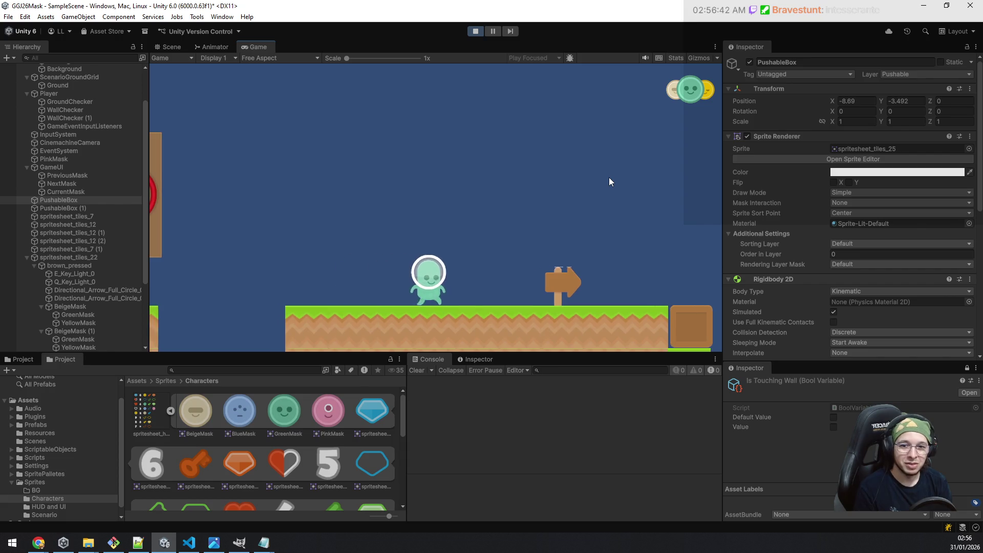
{"action": "key", "text": "d"}
{"action": "key", "text": "space"}
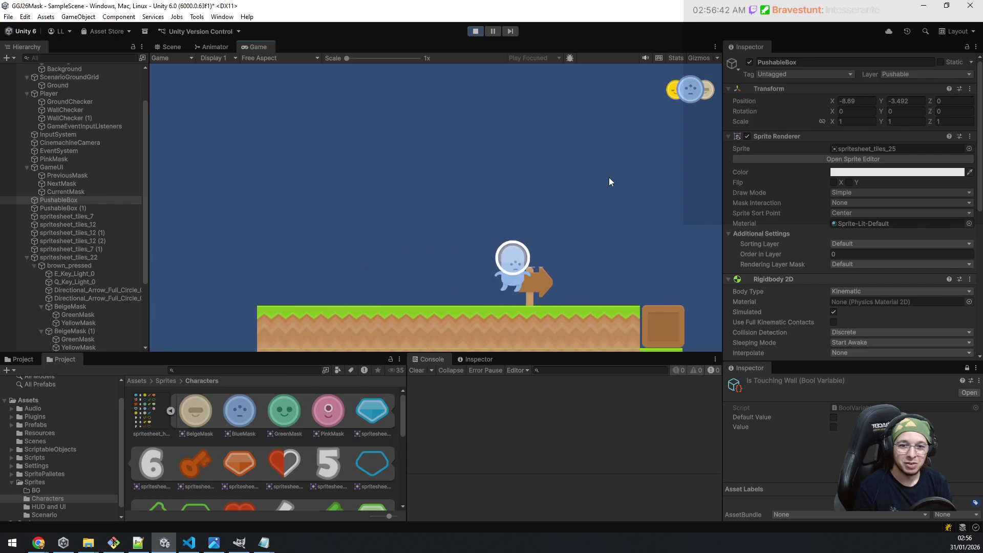
{"action": "key", "text": "q"}
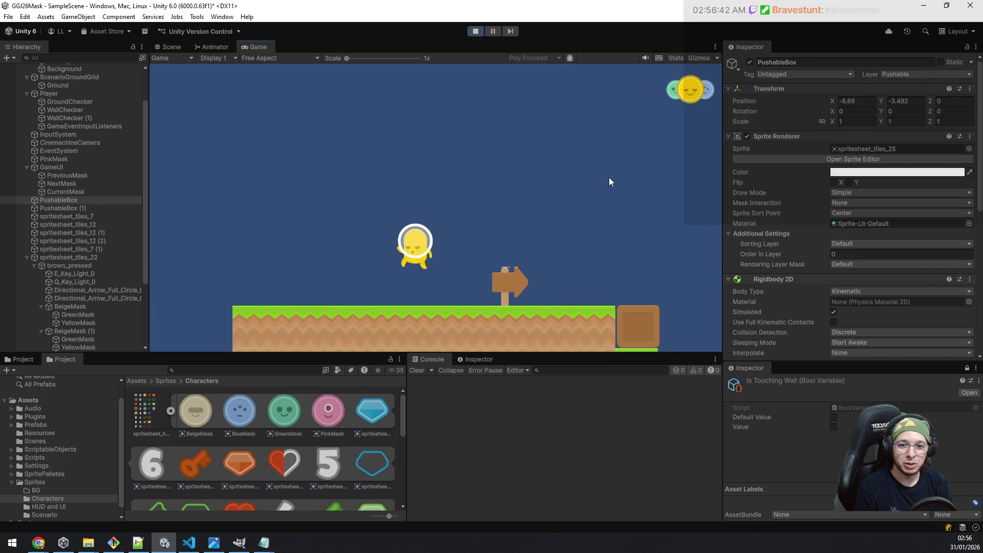
{"action": "key", "text": "a"}
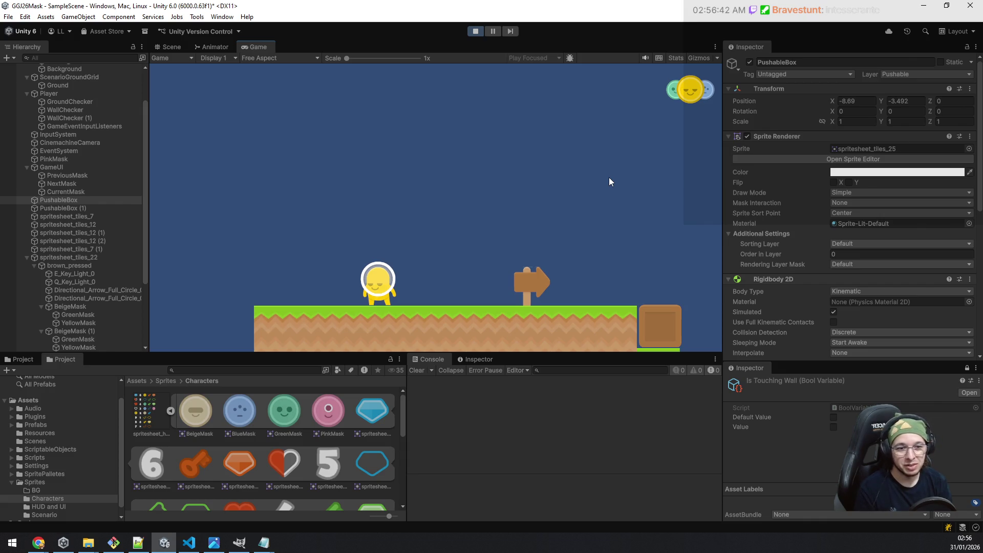
{"action": "key", "text": "space"}
{"action": "key", "text": "e"}
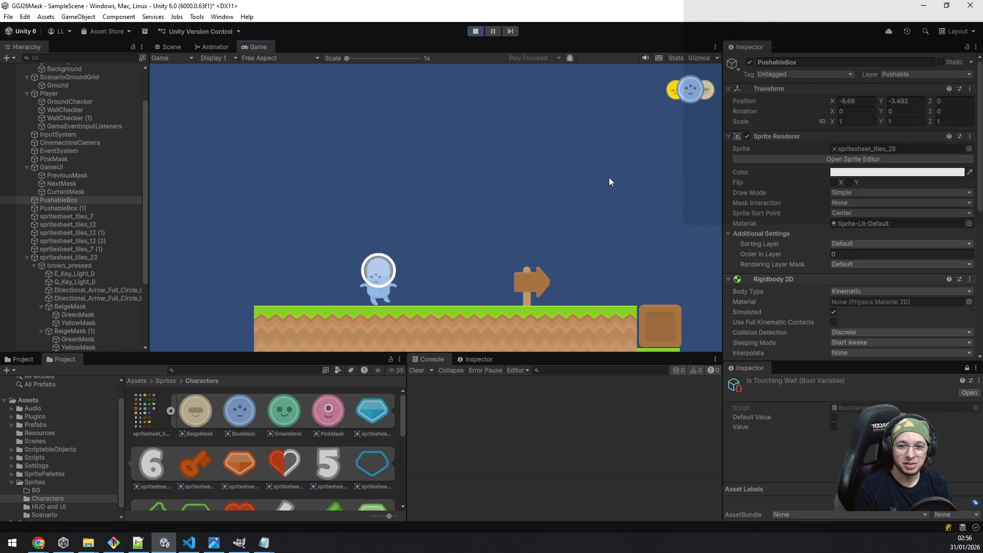
{"action": "key", "text": "space"}
{"action": "key", "text": "e"}
{"action": "key", "text": "e"}
{"action": "key", "text": "space"}
{"action": "key", "text": "e"}
{"action": "key", "text": "space"}
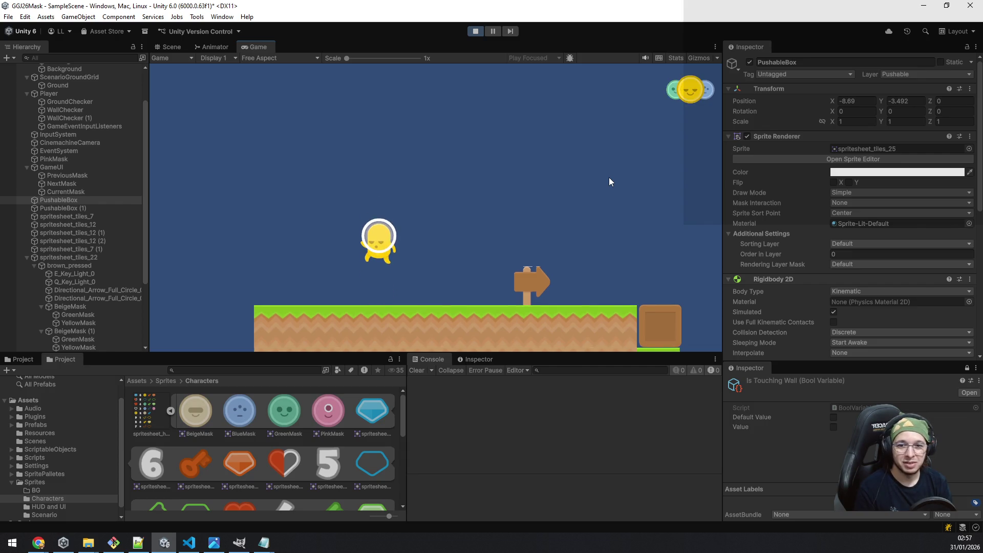
{"action": "key", "text": "e"}
{"action": "key", "text": "e"}
{"action": "key", "text": "e"}
{"action": "key", "text": "space"}
{"action": "key", "text": "e"}
{"action": "key", "text": "e"}
{"action": "key", "text": "a"}
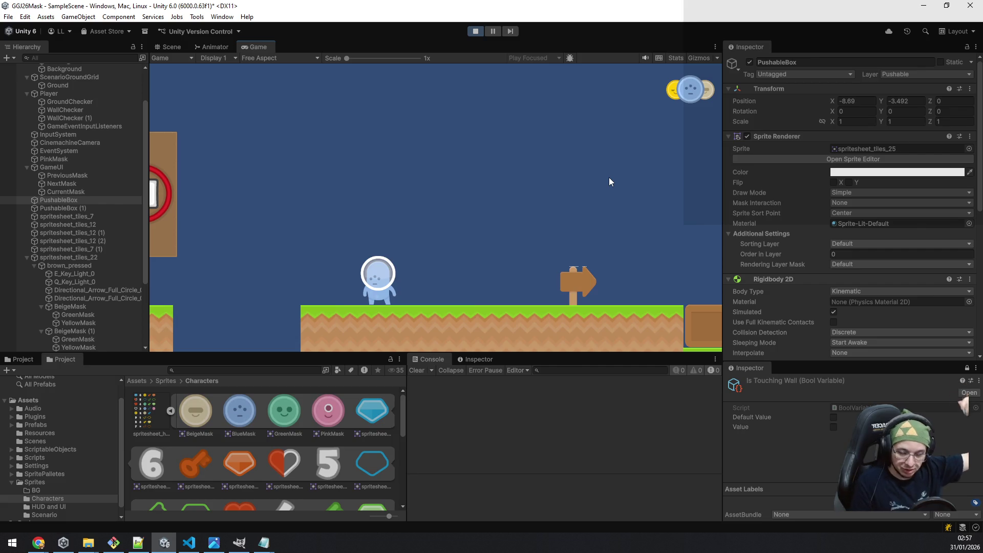
Walk back and forth around the mask sign board, jumping and cycling mask colours.
{"action": "key", "text": "Right"}
{"action": "key", "text": "Left"}
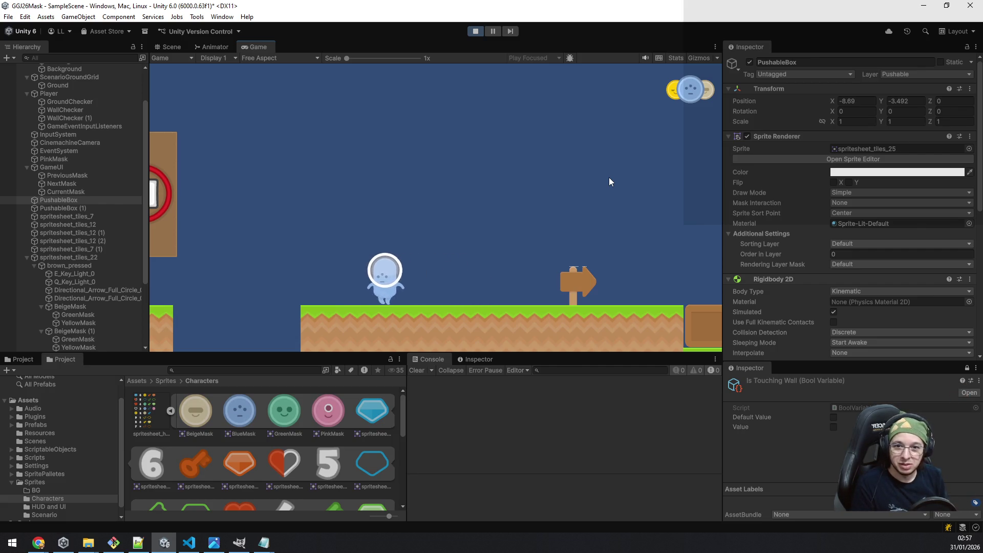
{"action": "key", "text": "space"}
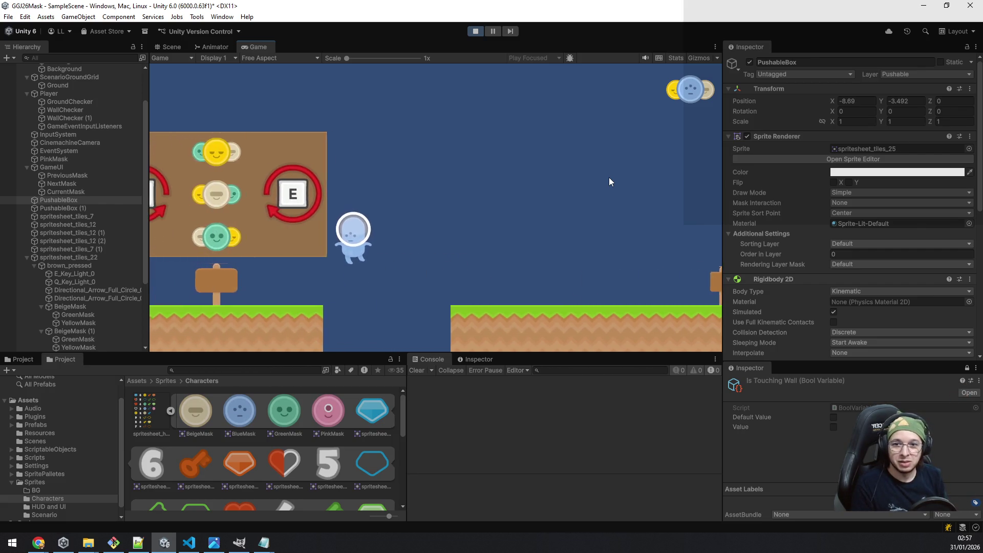
{"action": "key", "text": "Left"}
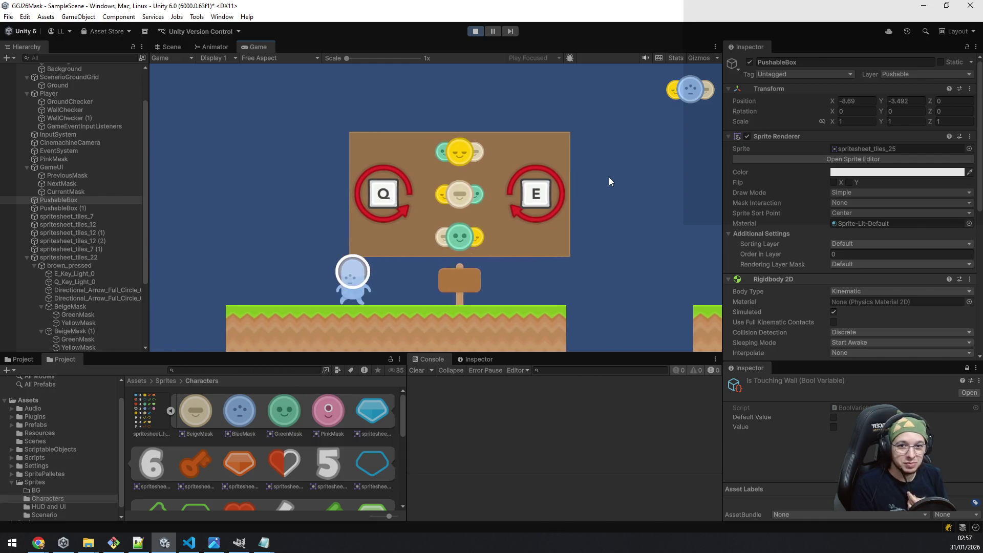
{"action": "key", "text": "Right"}
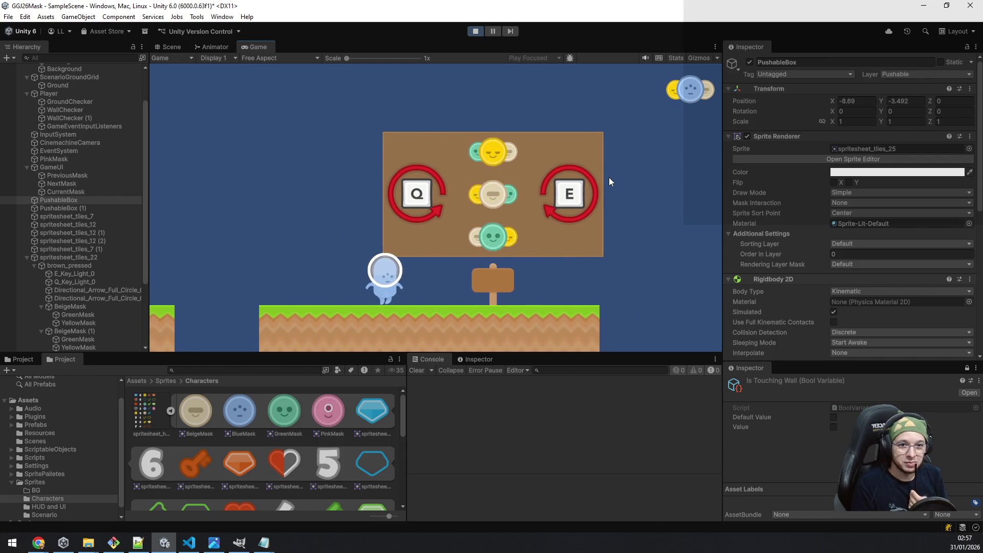
{"action": "key", "text": "q"}
{"action": "key", "text": "q"}
{"action": "key", "text": "q"}
{"action": "key", "text": "q"}
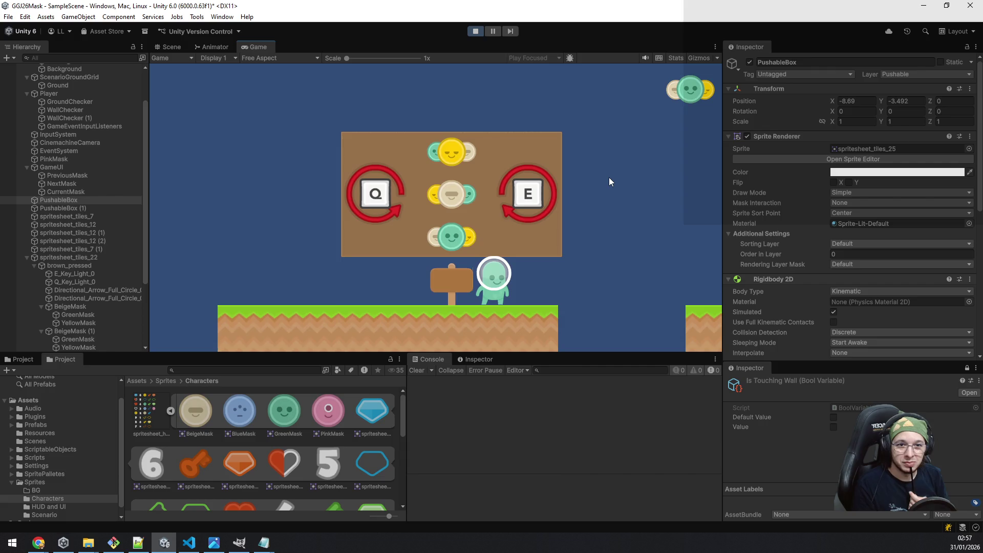
{"action": "key", "text": "Left"}
{"action": "key", "text": "Left"}
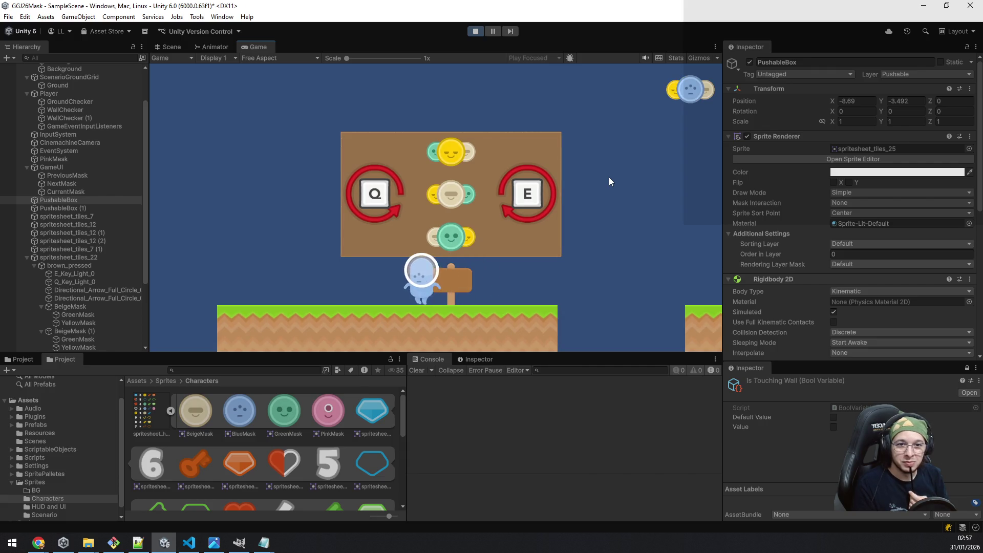
{"action": "key", "text": "e"}
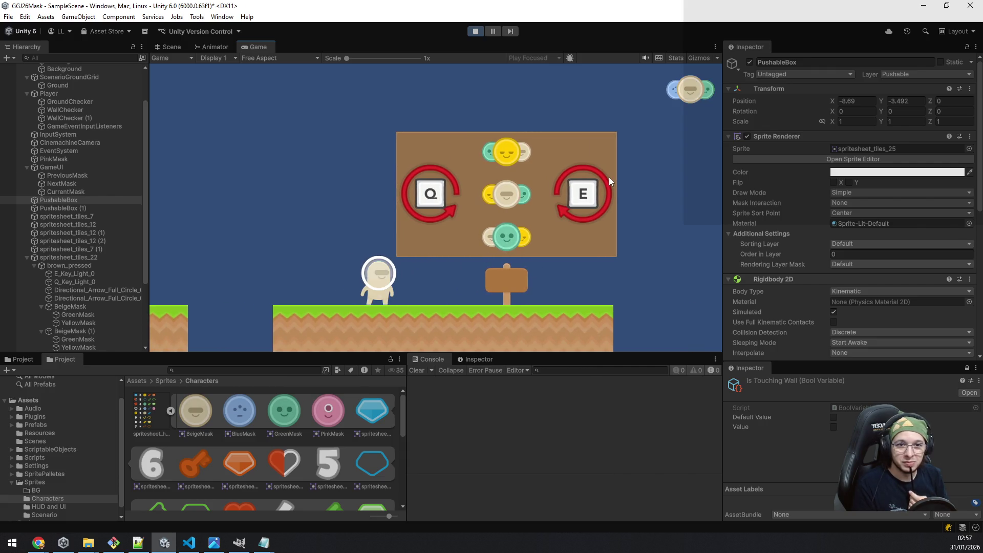
{"action": "key", "text": "e"}
{"action": "key", "text": "e"}
{"action": "key", "text": "e"}
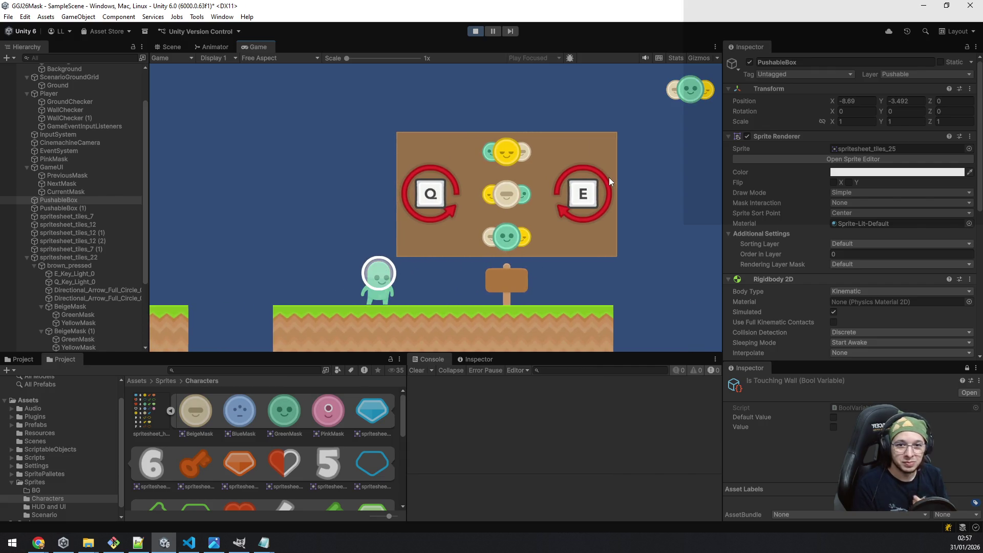
{"action": "key", "text": "e"}
{"action": "key", "text": "e"}
{"action": "key", "text": "e"}
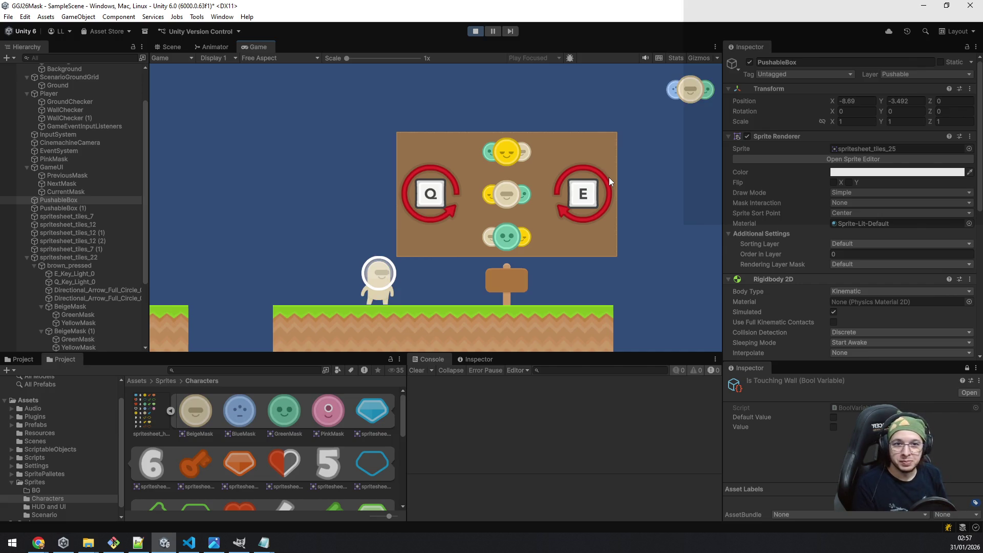
{"action": "key", "text": "e"}
{"action": "key", "text": "e"}
{"action": "key", "text": "Right"}
{"action": "key", "text": "space"}
{"action": "key", "text": "Left"}
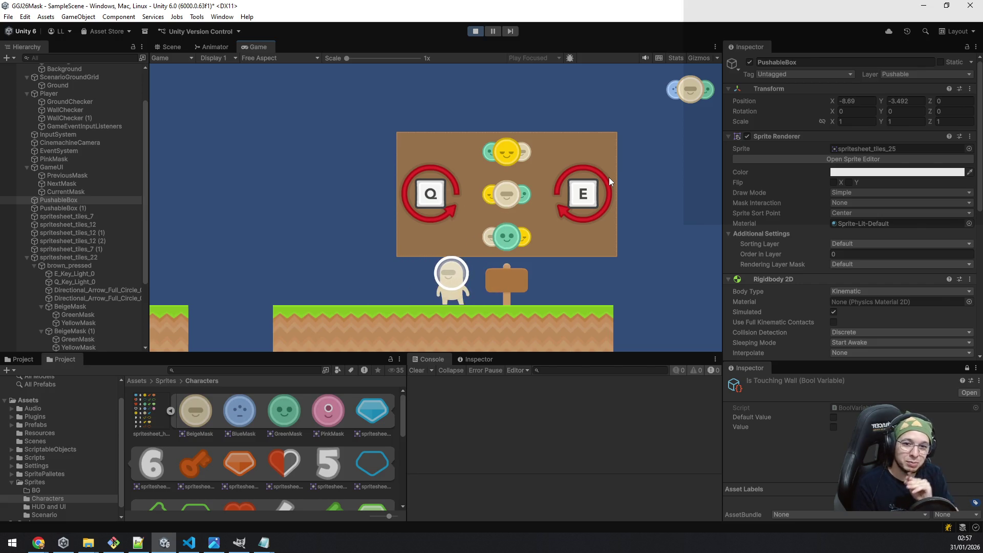
Keep cycling masks while walking left to the crate under the dirt wall, ending in green.
{"action": "key", "text": "e"}
{"action": "key", "text": "e"}
{"action": "key", "text": "e"}
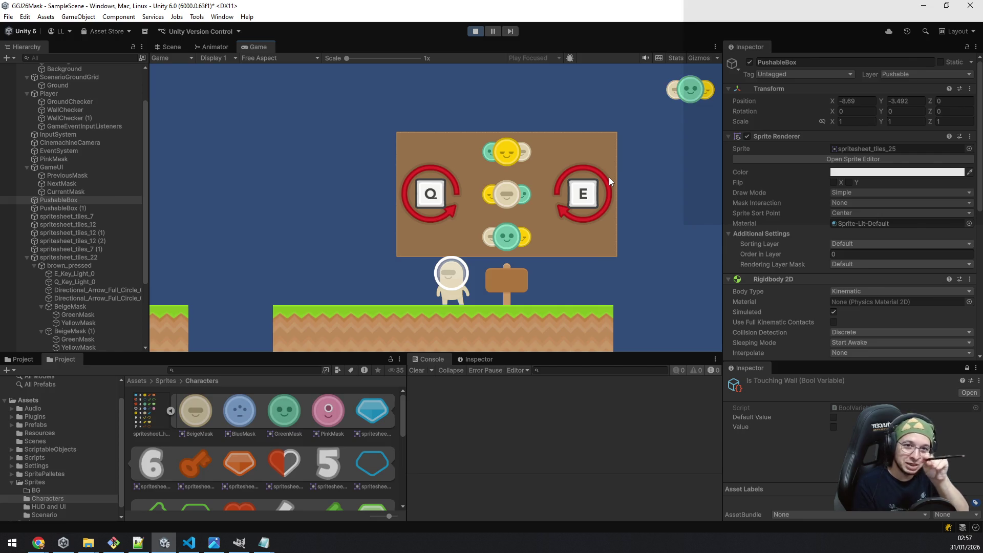
{"action": "key", "text": "e"}
{"action": "key", "text": "e"}
{"action": "key", "text": "e"}
{"action": "key", "text": "e"}
{"action": "key", "text": "e"}
{"action": "key", "text": "e"}
{"action": "key", "text": "Left"}
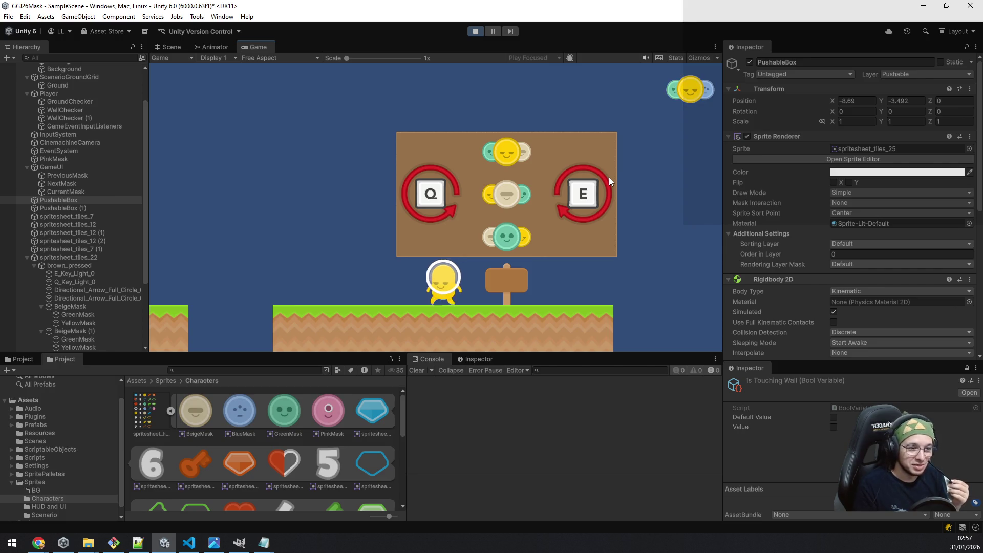
{"action": "key", "text": "e"}
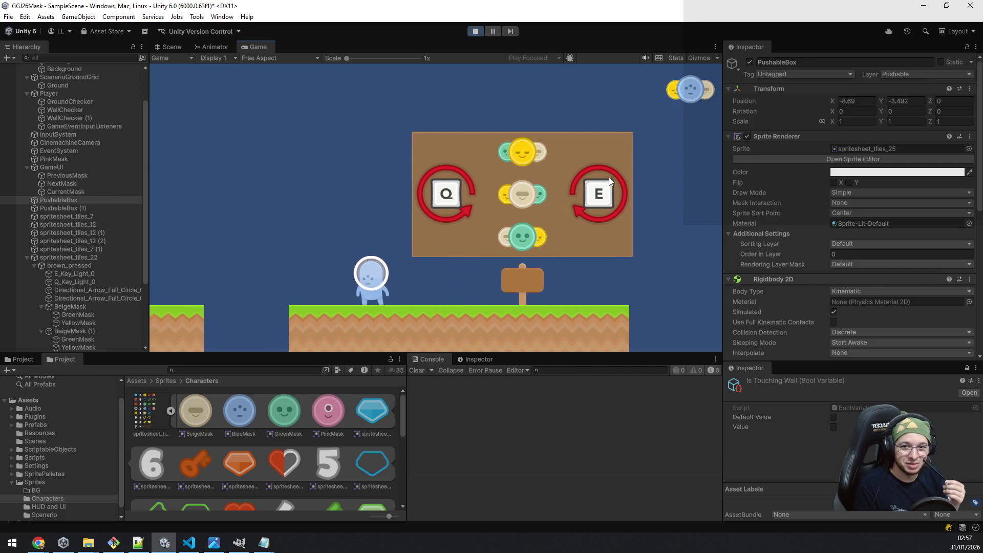
{"action": "key", "text": "space"}
{"action": "key", "text": "e"}
{"action": "key", "text": "Left"}
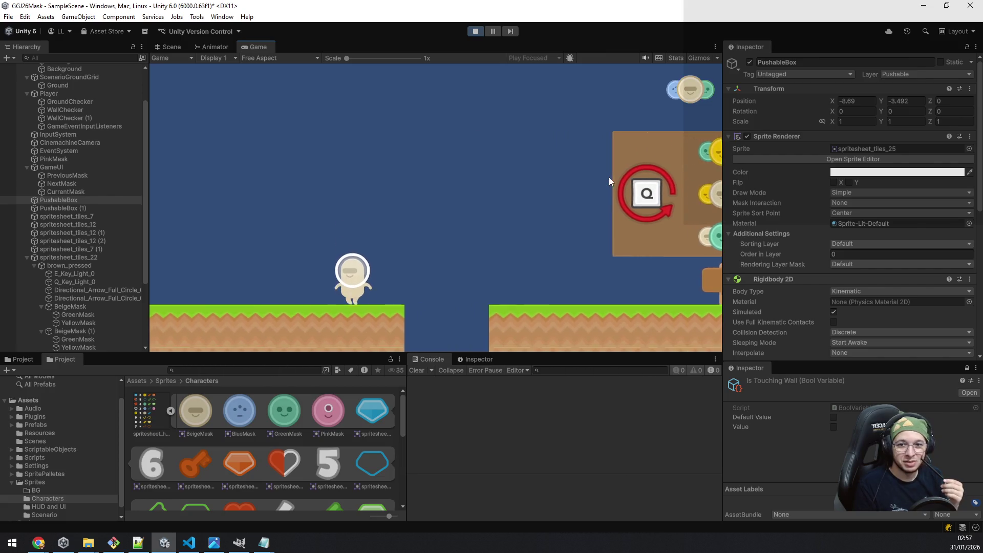
{"action": "key", "text": "e"}
{"action": "key", "text": "e"}
{"action": "key", "text": "e"}
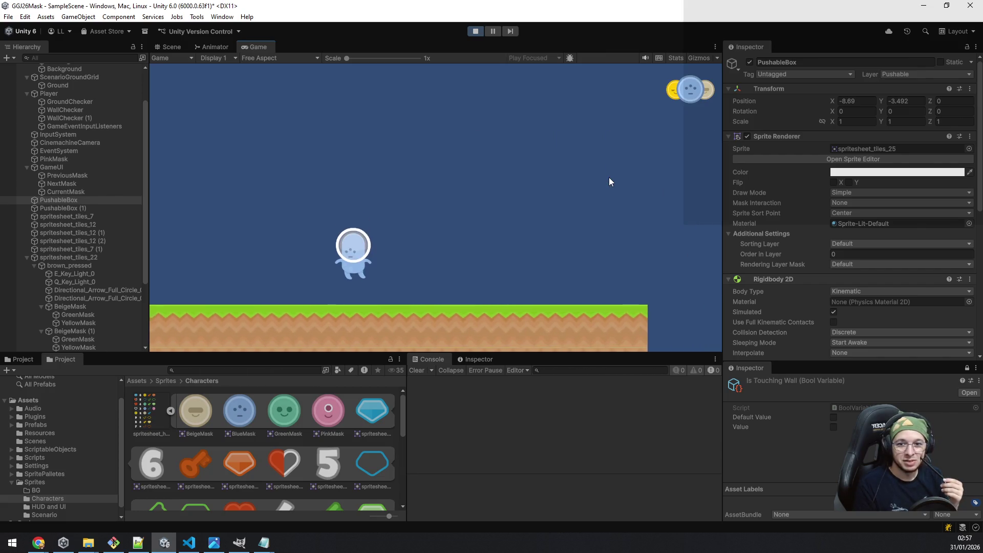
{"action": "key", "text": "Left"}
{"action": "key", "text": "e"}
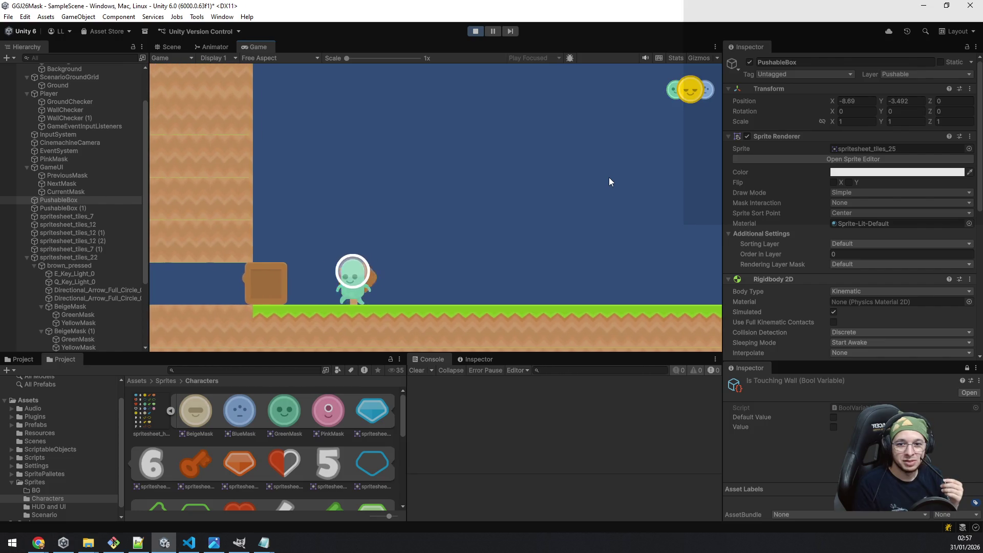
Push the crate left along the grass, jump onto it, then step off to the right.
{"action": "key", "text": "Left"}
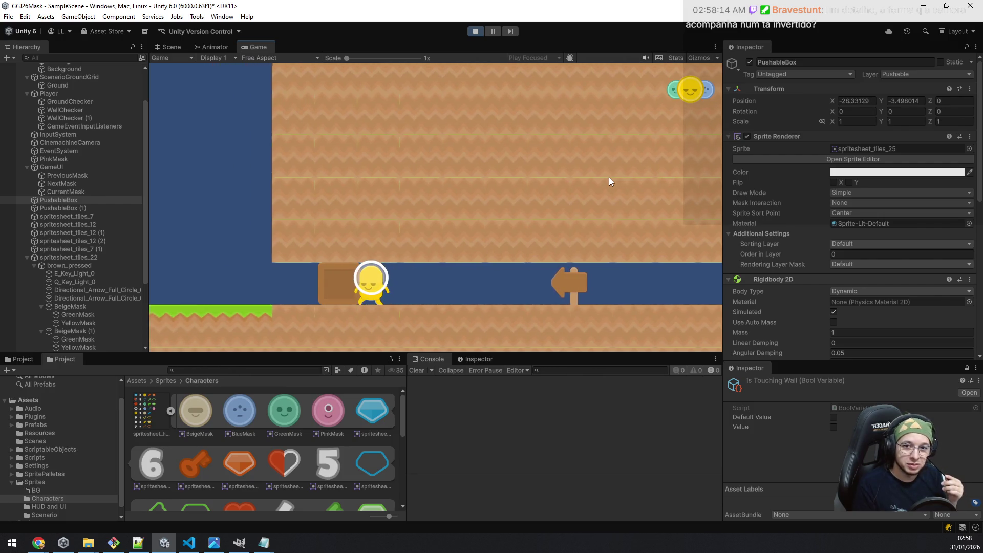
{"action": "key", "text": "Left"}
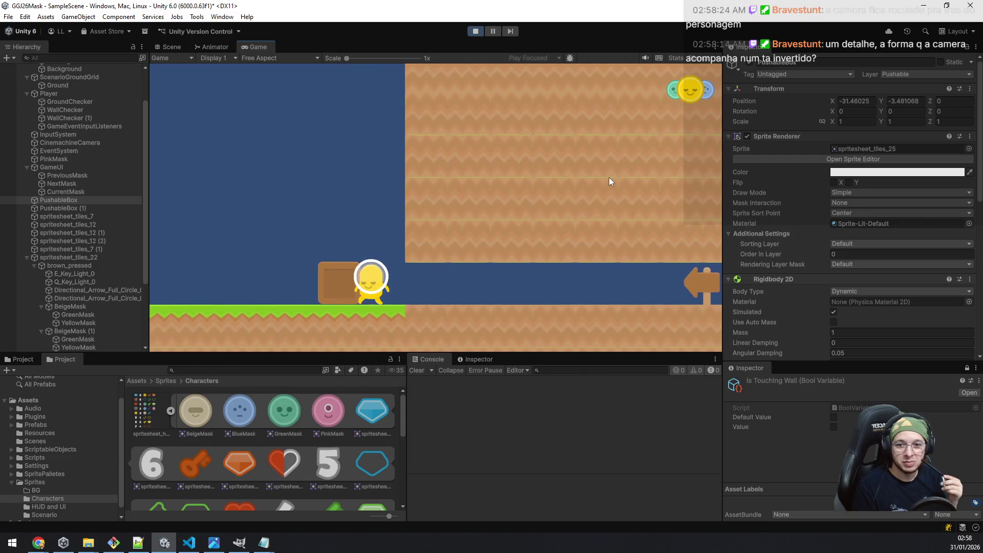
{"action": "key", "text": "Left"}
{"action": "key", "text": "space"}
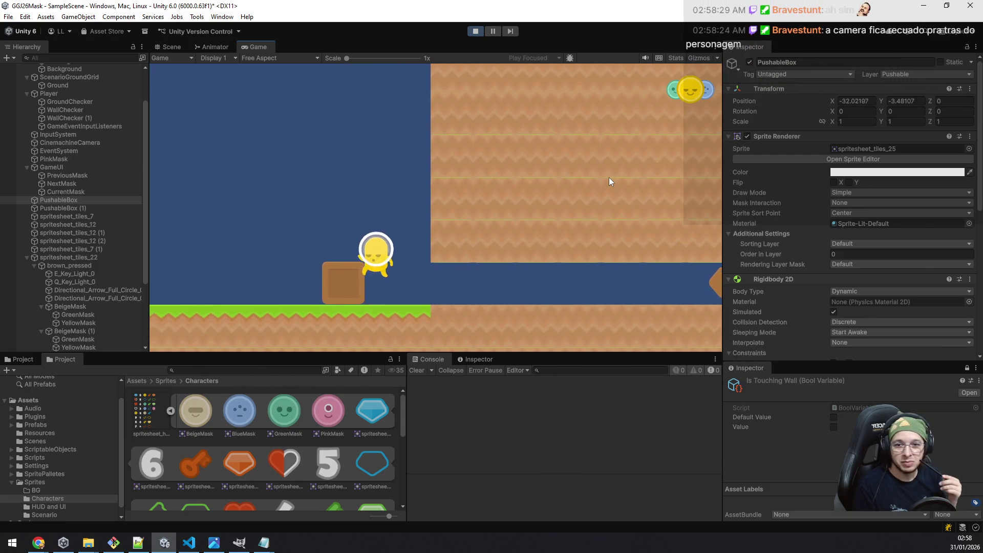
{"action": "key", "text": "Left"}
{"action": "key", "text": "Right"}
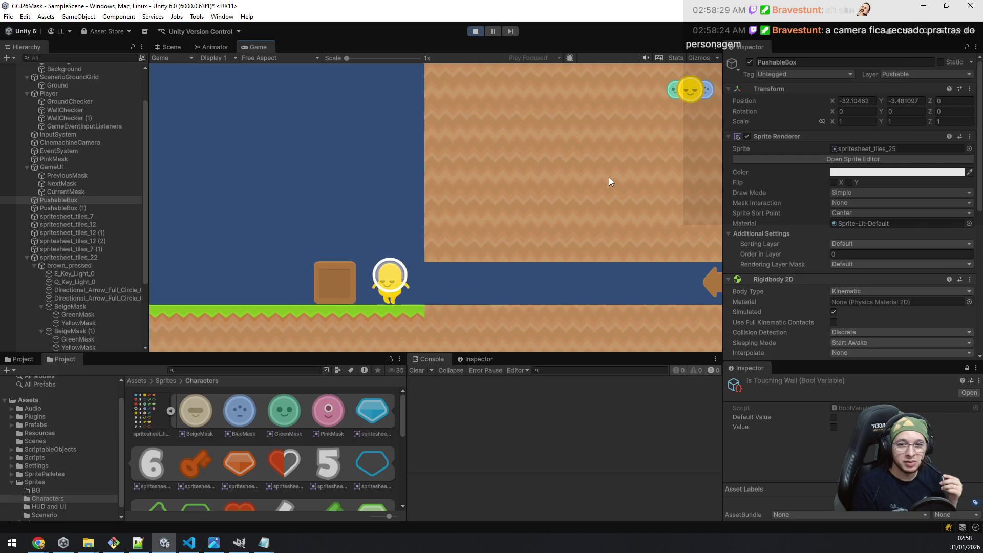
Push the crate left, walk right and back, and cycle the mask from green to blue.
{"action": "key", "text": "Left"}
{"action": "key", "text": "q"}
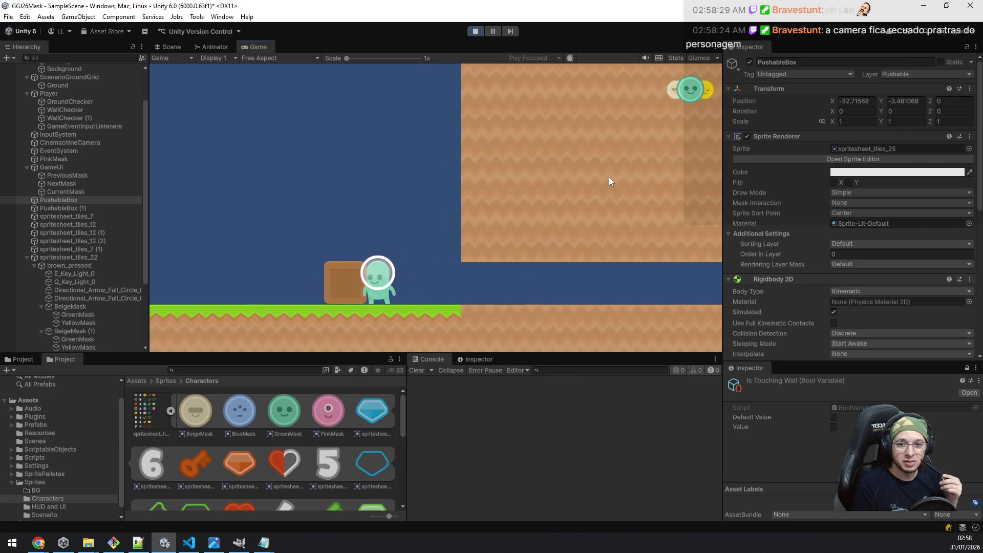
{"action": "key", "text": "Right"}
{"action": "key", "text": "Right"}
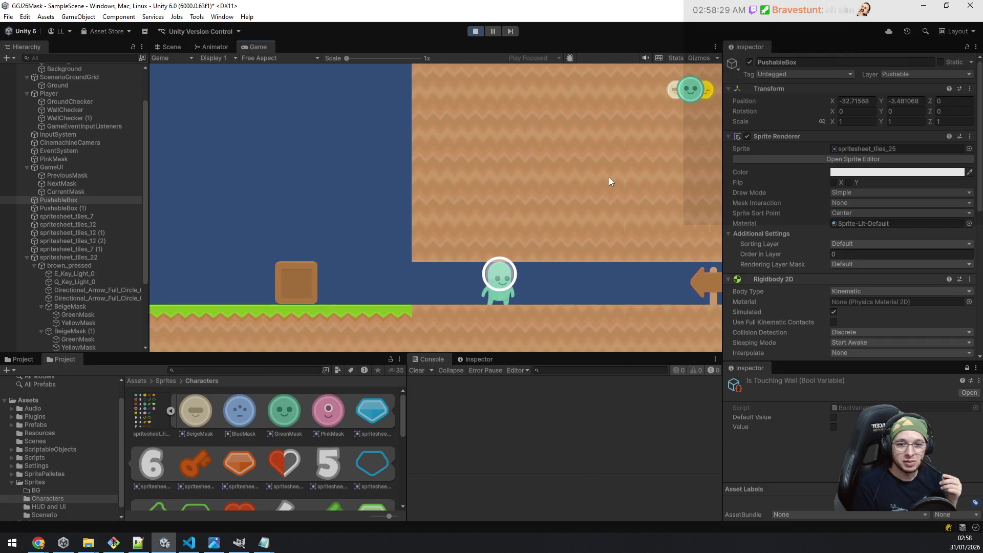
{"action": "key", "text": "Left"}
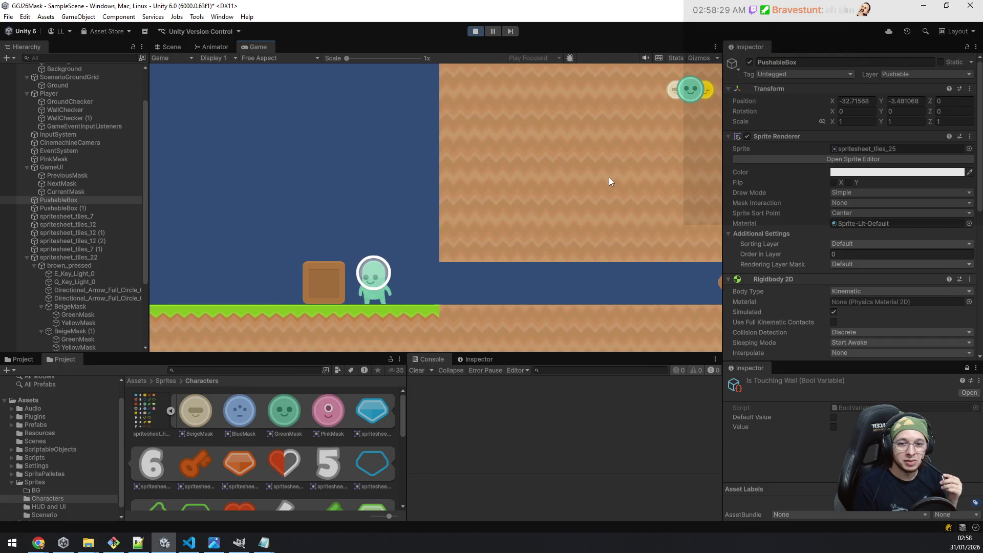
{"action": "key", "text": "e"}
{"action": "key", "text": "e"}
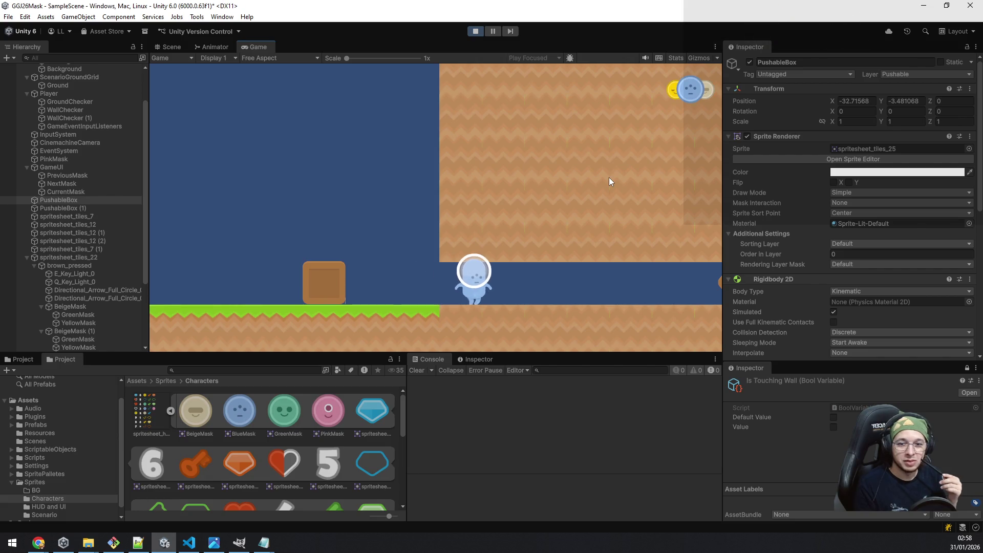
Walk right to bring the signpost into view, then back left toward the crate.
{"action": "key", "text": "Right"}
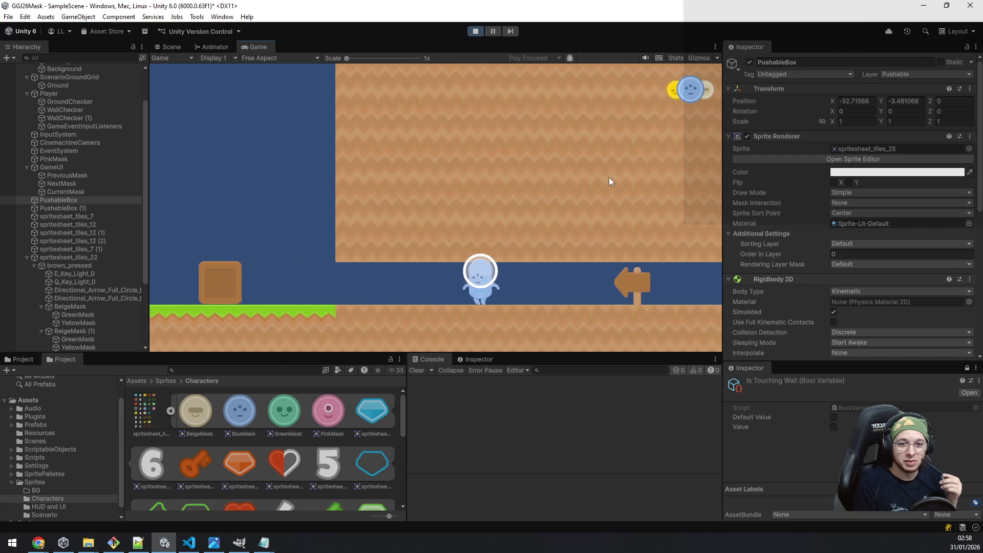
{"action": "key", "text": "Left"}
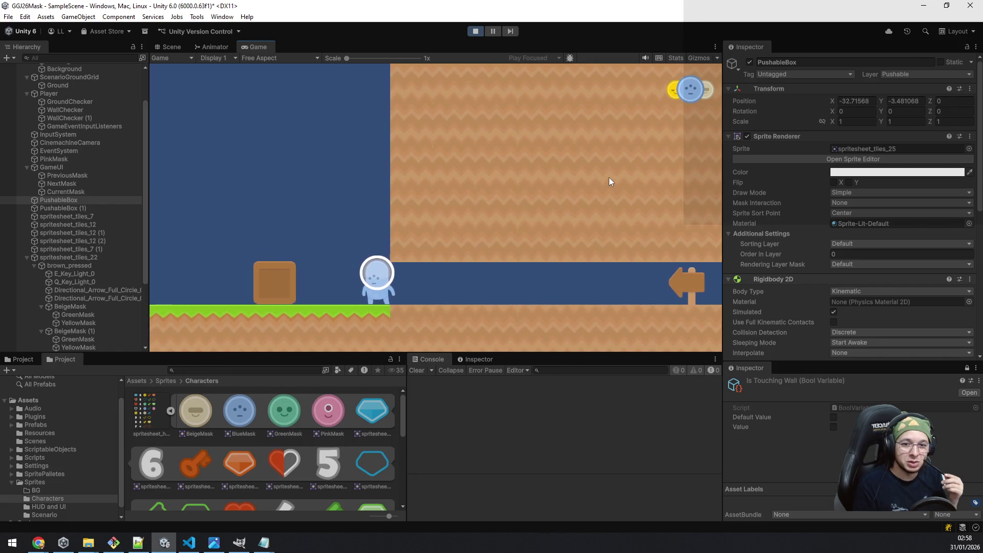
{"action": "key", "text": "Right"}
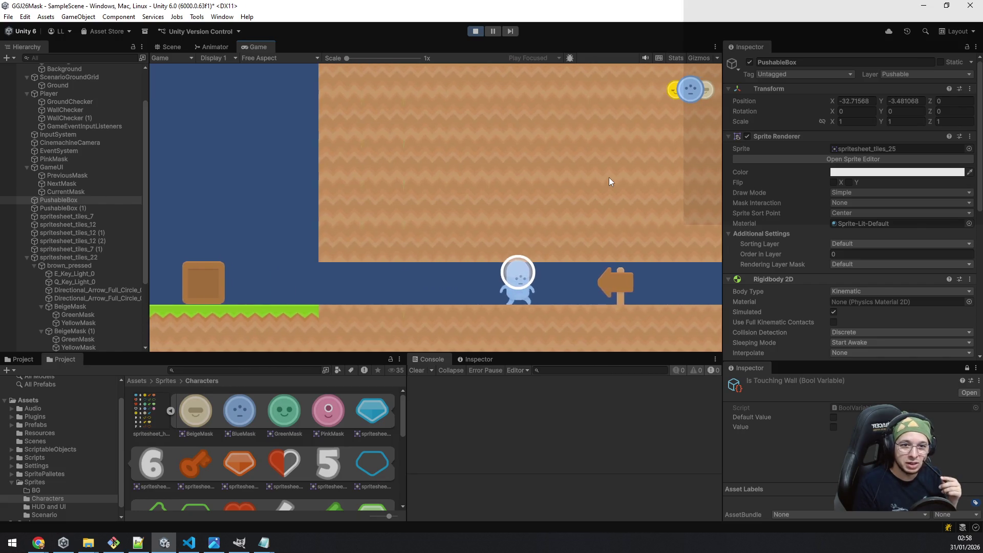
{"action": "key", "text": "Left"}
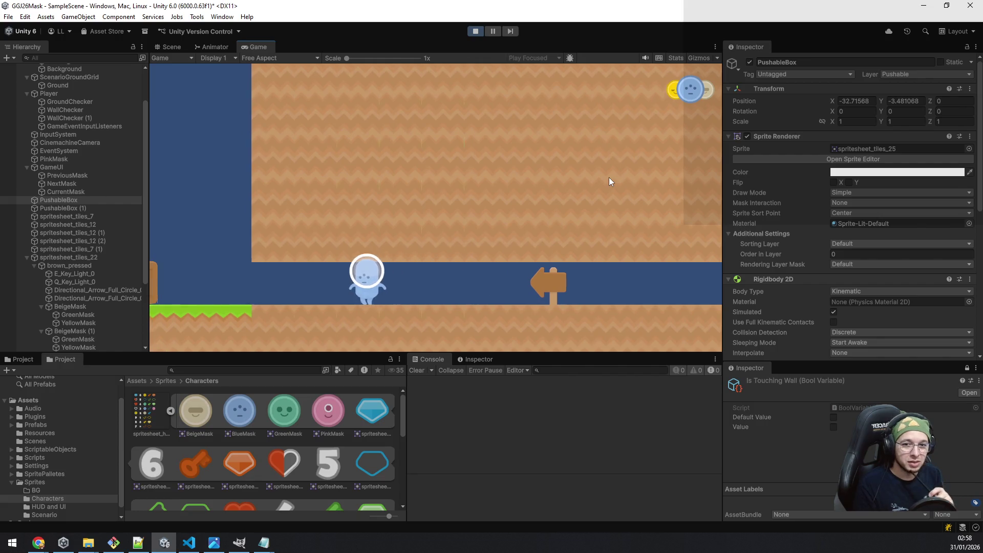
Jump onto the crate, drop off, and walk right past the signpost toward the far arrow sign.
{"action": "key", "text": "Left"}
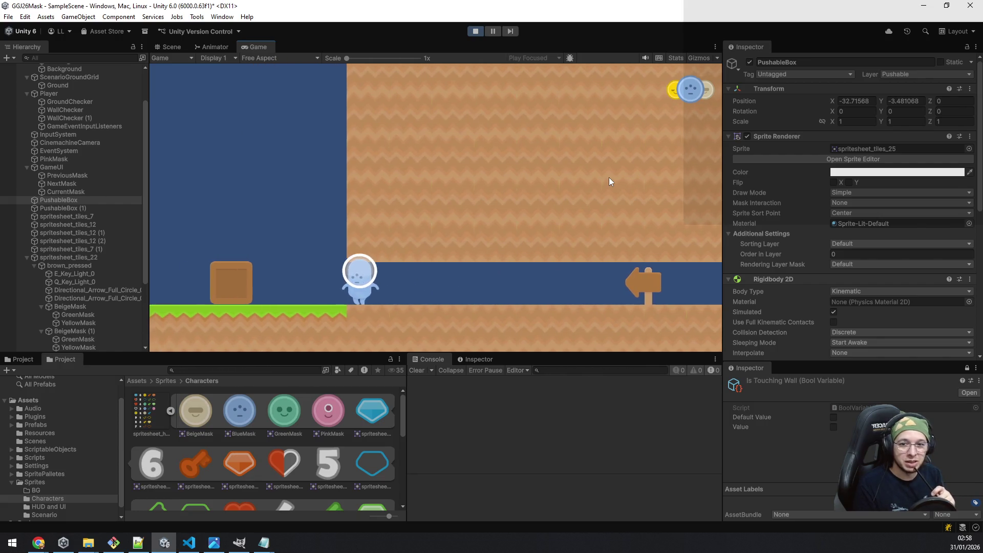
{"action": "key", "text": "space"}
{"action": "key", "text": "Right"}
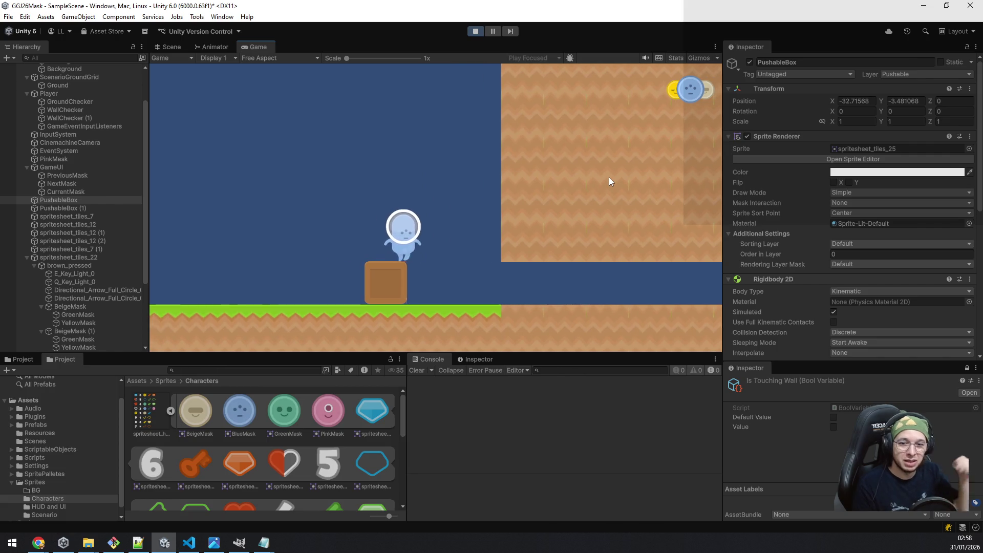
{"action": "key", "text": "Right"}
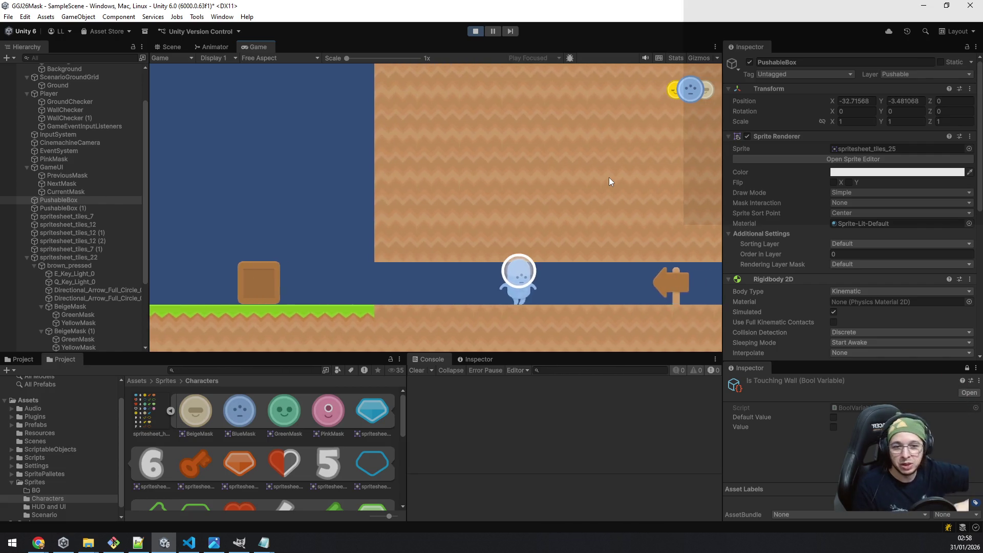
{"action": "key", "text": "Right"}
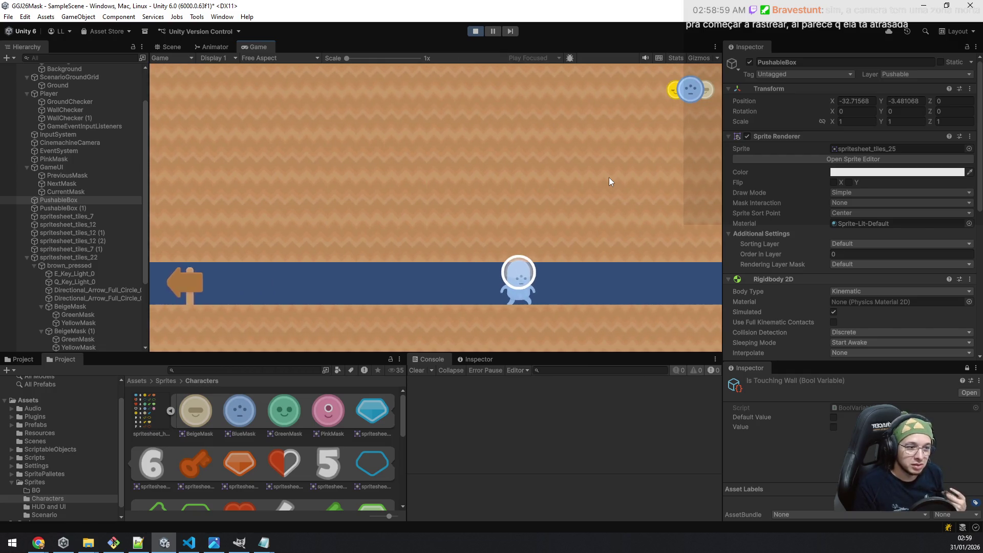
{"action": "key", "text": "Right"}
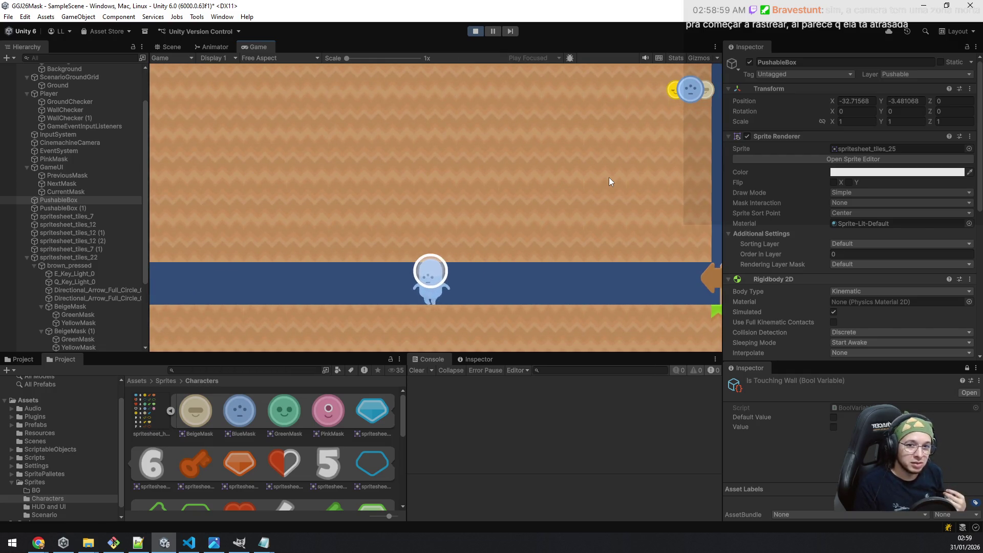
Walk back left past the signpost, hop over the crate, and continue left.
{"action": "key", "text": "Left"}
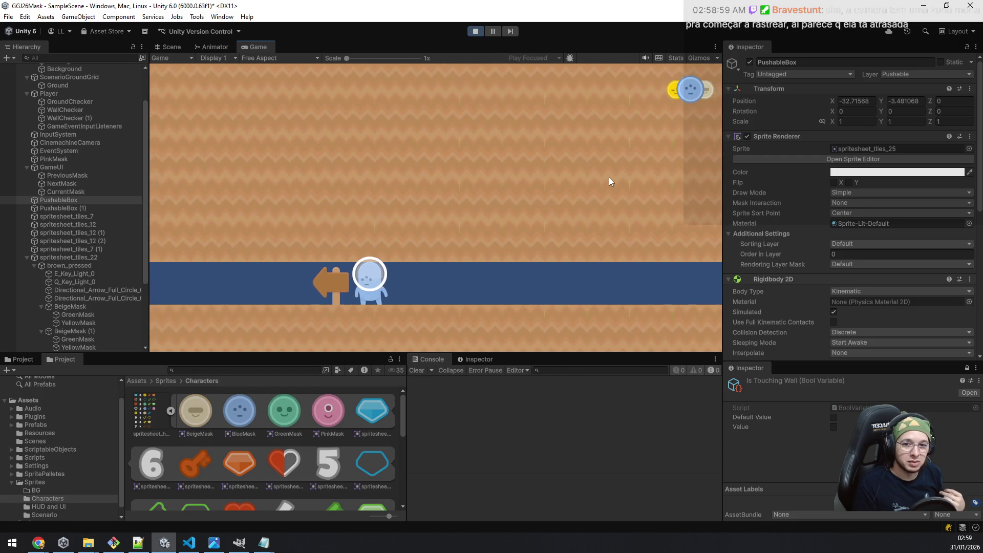
{"action": "key", "text": "Right"}
{"action": "key", "text": "Left"}
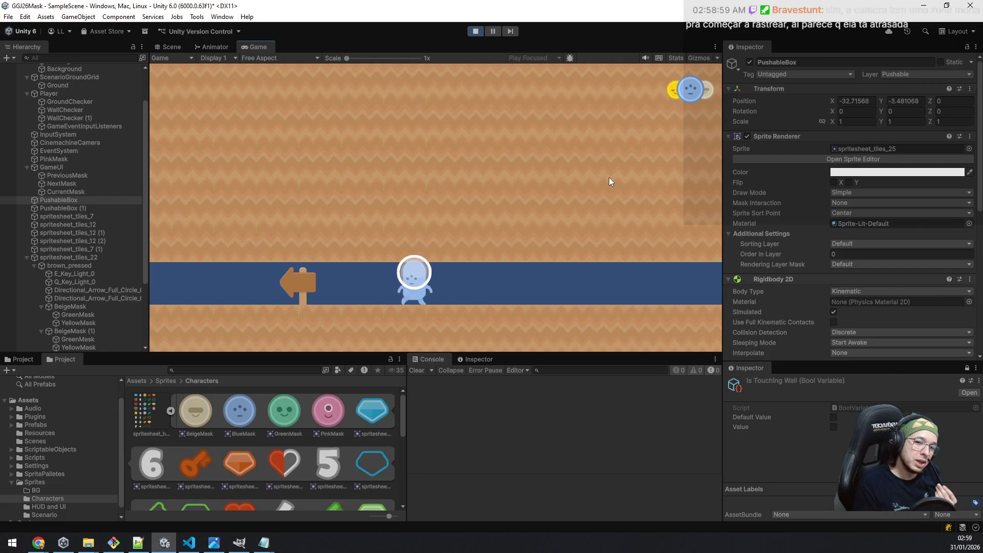
{"action": "key", "text": "Left"}
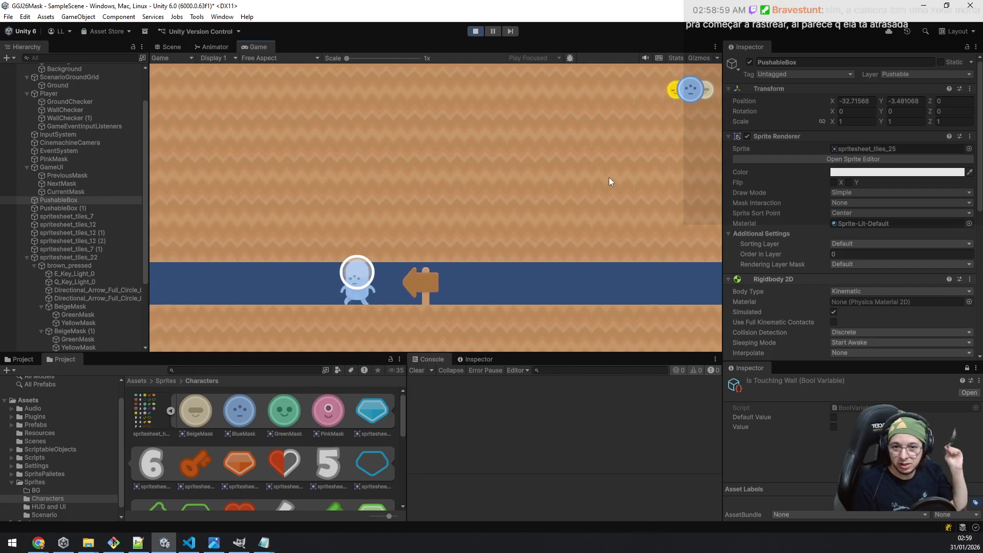
{"action": "key", "text": "Left"}
{"action": "key", "text": "Left"}
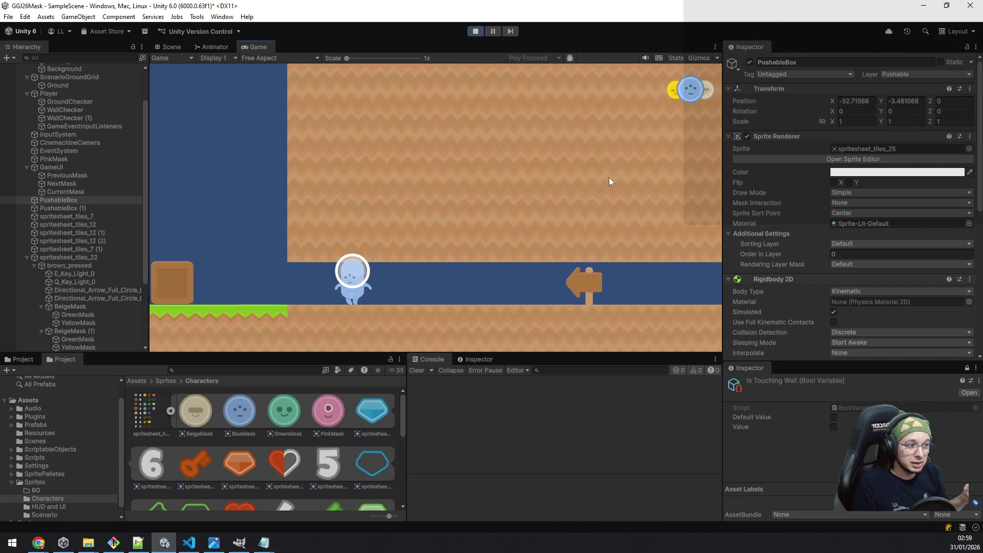
{"action": "key", "text": "space"}
{"action": "key", "text": "Left"}
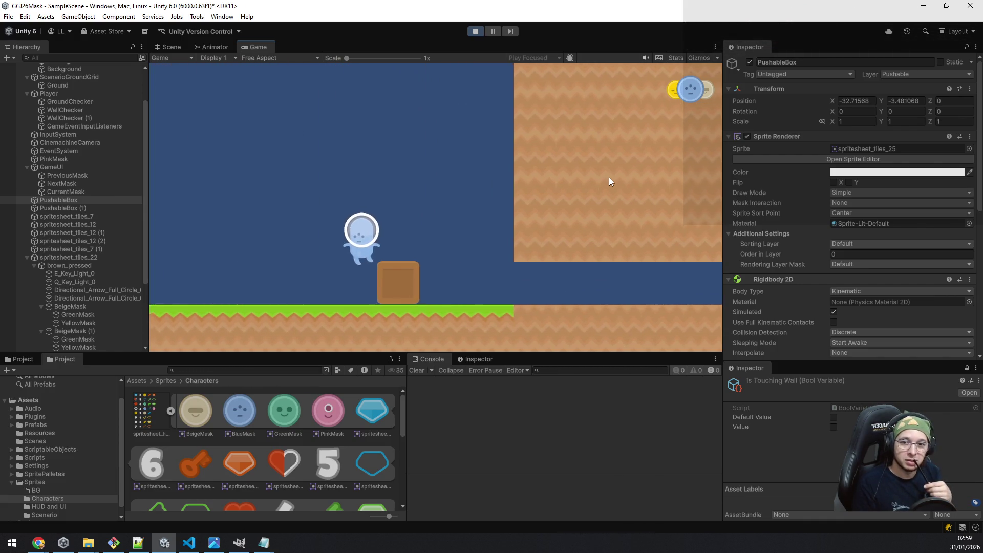
{"action": "key", "text": "Left"}
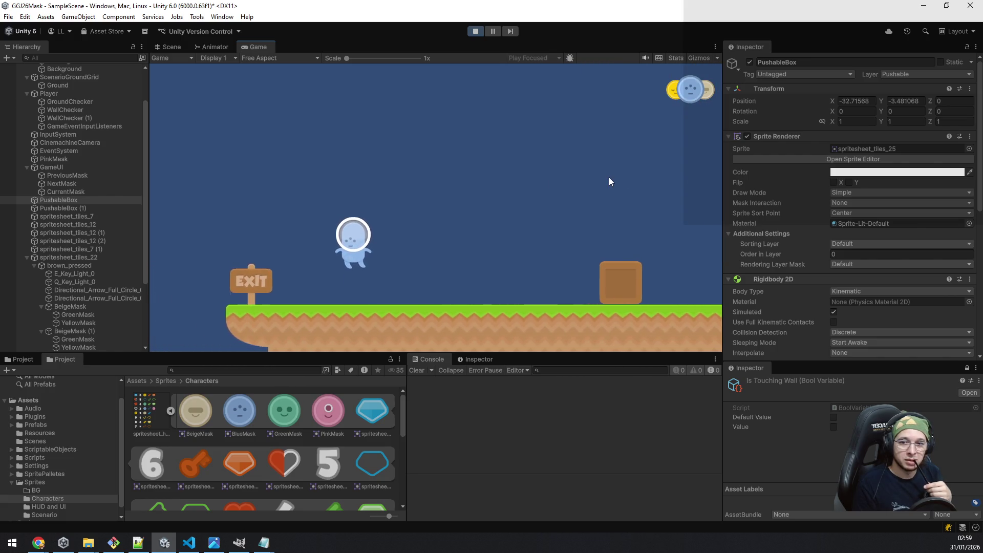
Cycle the mask between yellow and blue beside the EXIT sign while stepping right and back left.
{"action": "key", "text": "q"}
{"action": "key", "text": "e"}
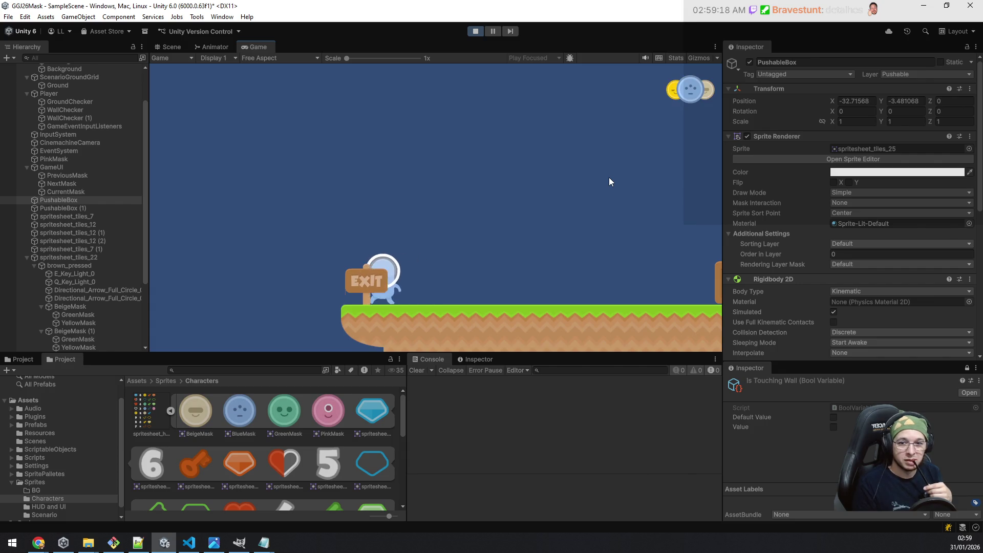
{"action": "key", "text": "Right"}
{"action": "key", "text": "q"}
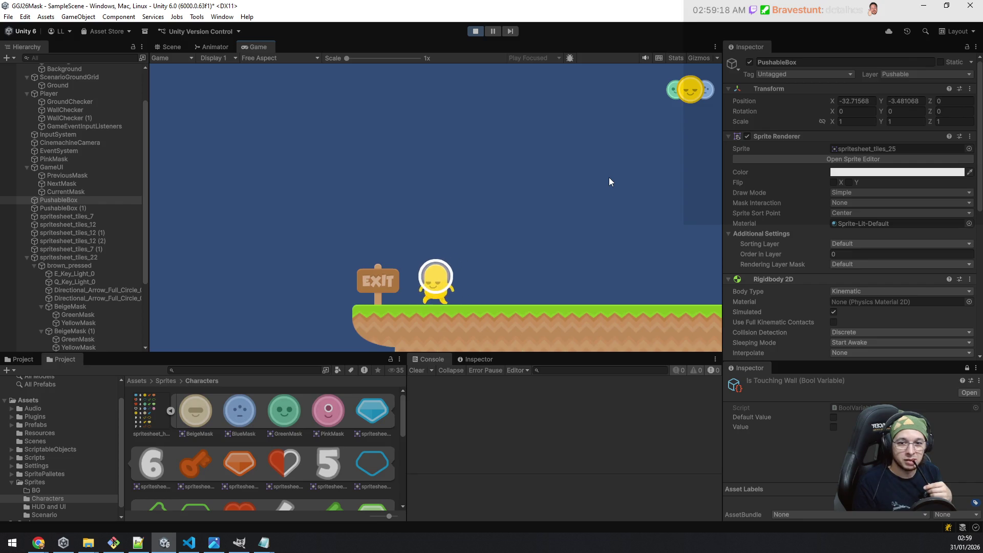
{"action": "key", "text": "Right"}
{"action": "key", "text": "e"}
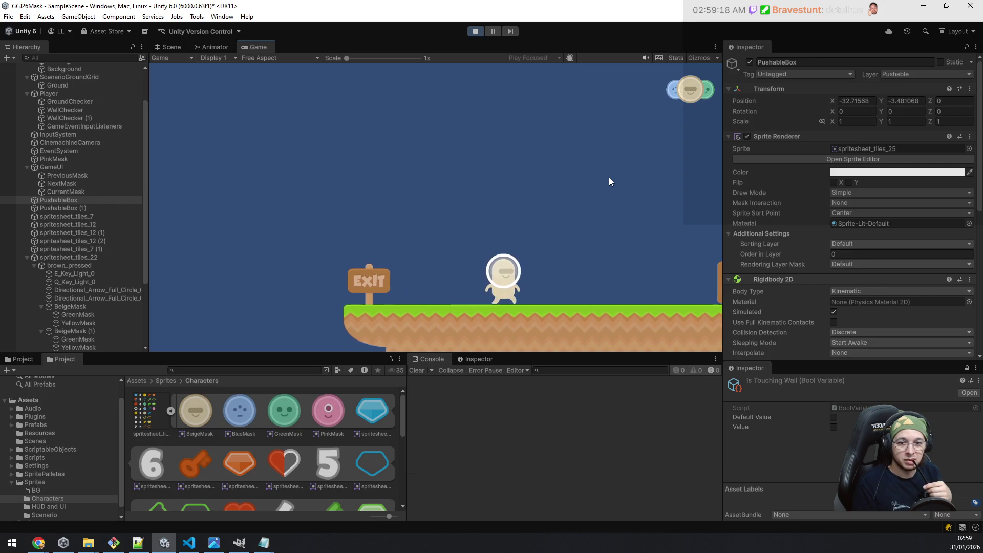
{"action": "key", "text": "Left"}
{"action": "key", "text": "Left"}
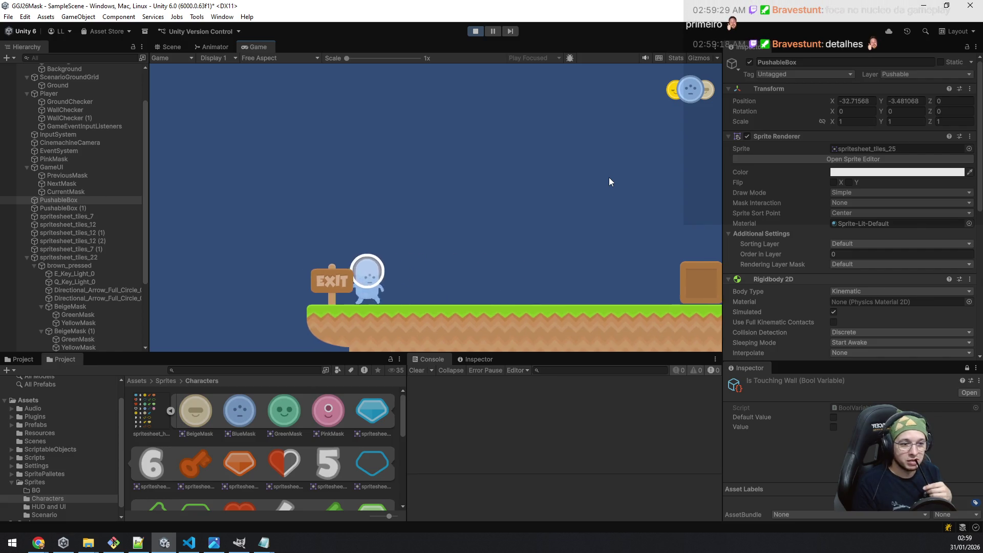
Jump off the ledge past the EXIT sign, steer left and right mid-air, and walk into the pink mask.
{"action": "key", "text": "space"}
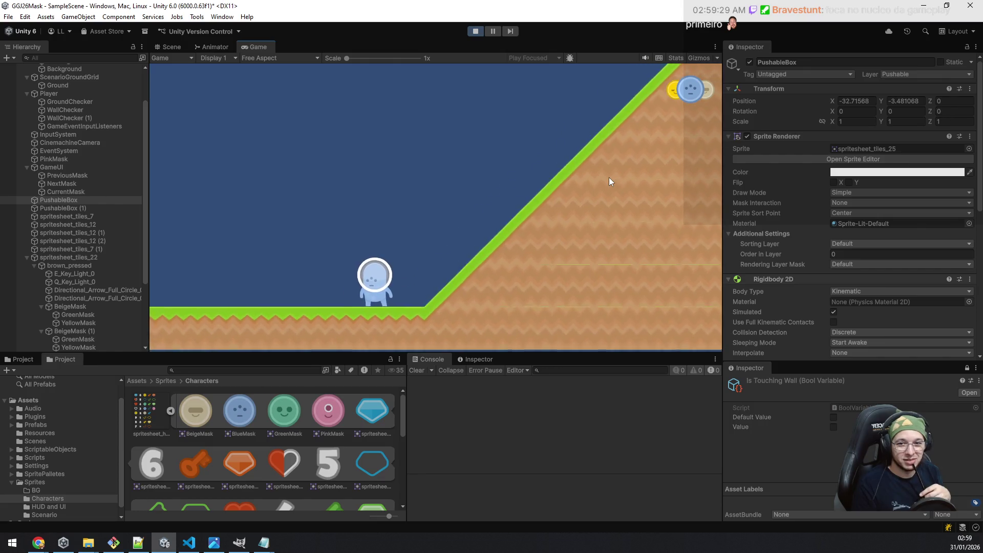
{"action": "key", "text": "Right"}
{"action": "key", "text": "space"}
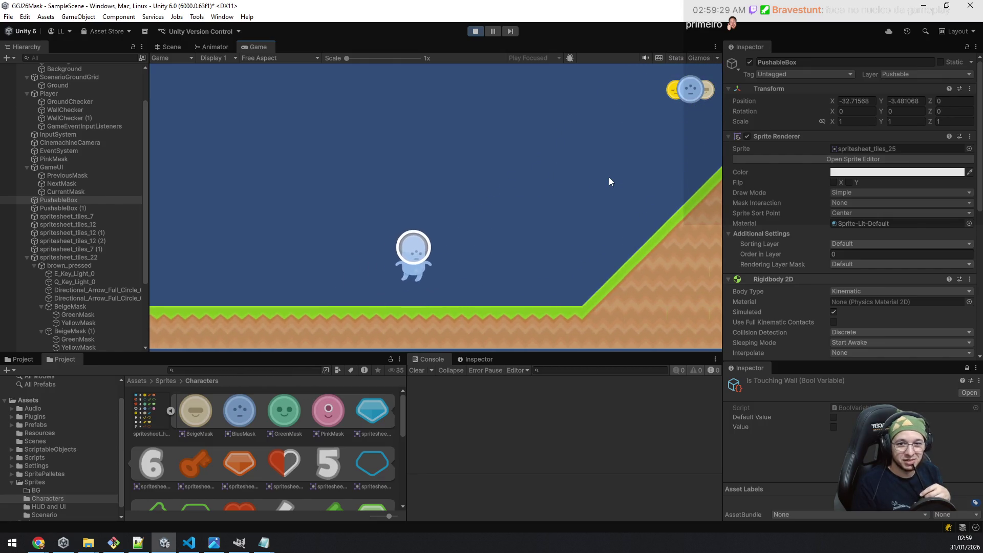
{"action": "key", "text": "Left"}
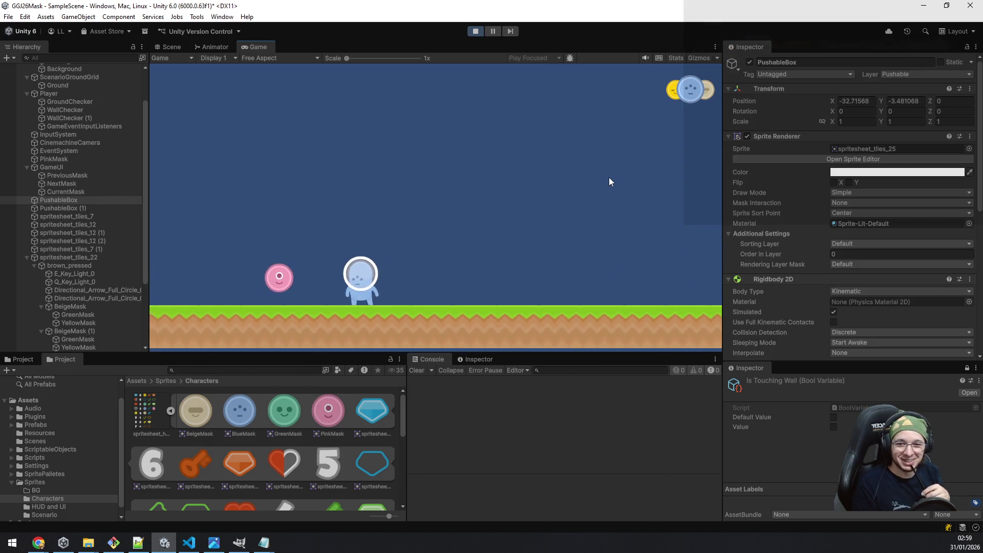
{"action": "key", "text": "Right"}
{"action": "key", "text": "Right"}
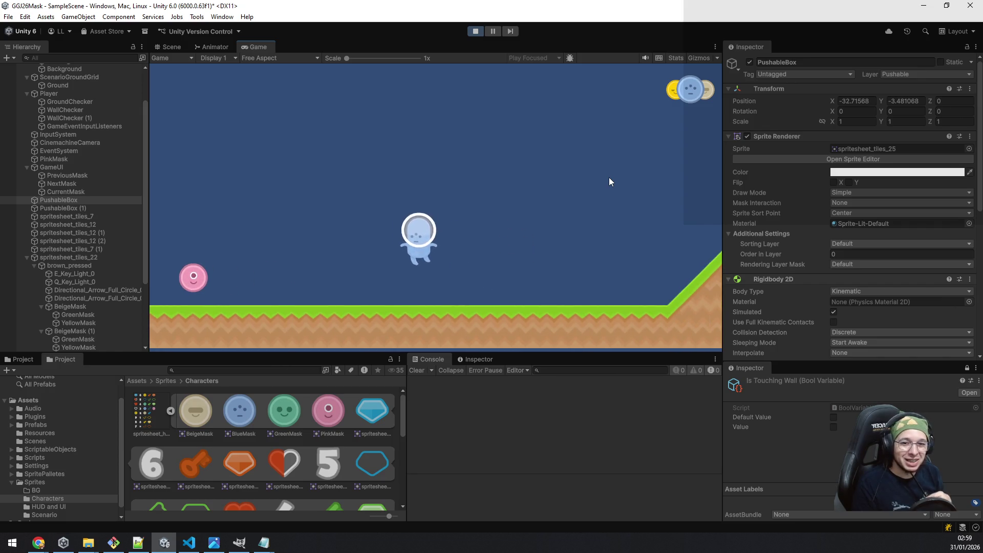
{"action": "key", "text": "Left"}
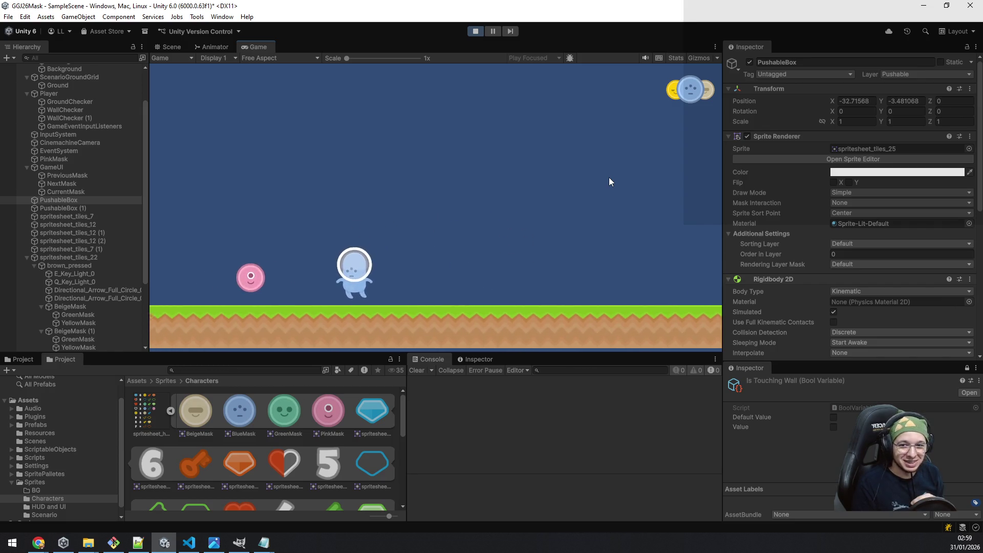
{"action": "key", "text": "Right"}
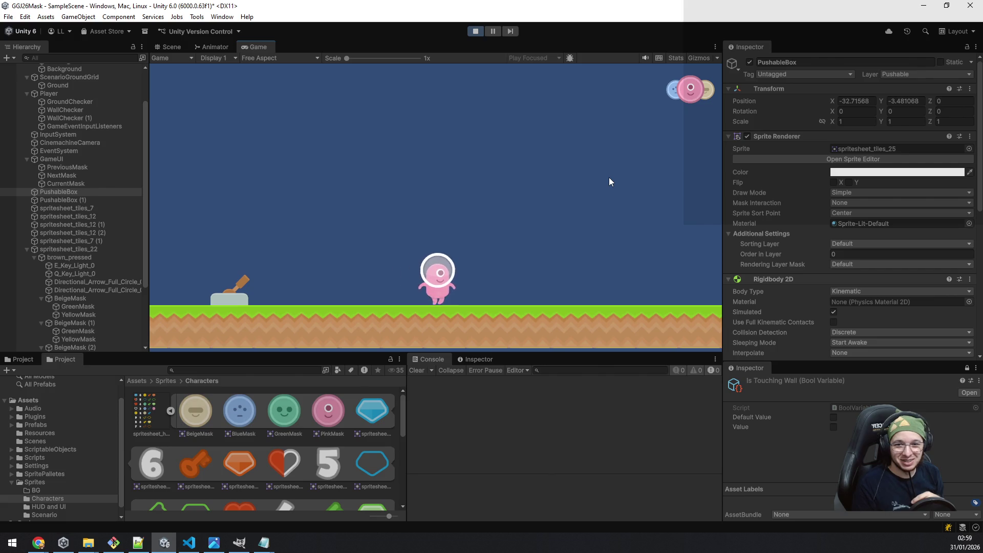
Walk the pink-masked player back and forth past the door, hop onto the lever box, then head right along the ground.
{"action": "key", "text": "Left"}
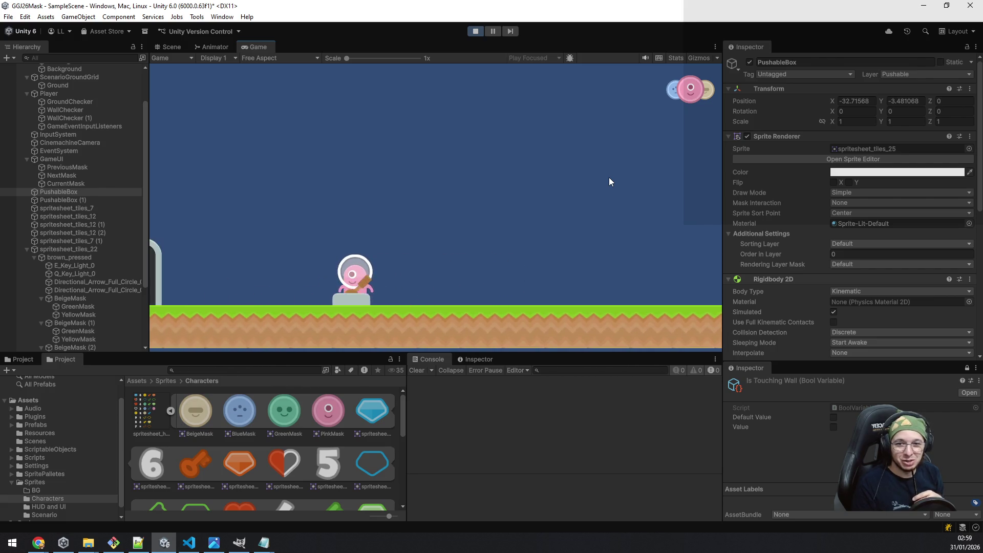
{"action": "key", "text": "Left"}
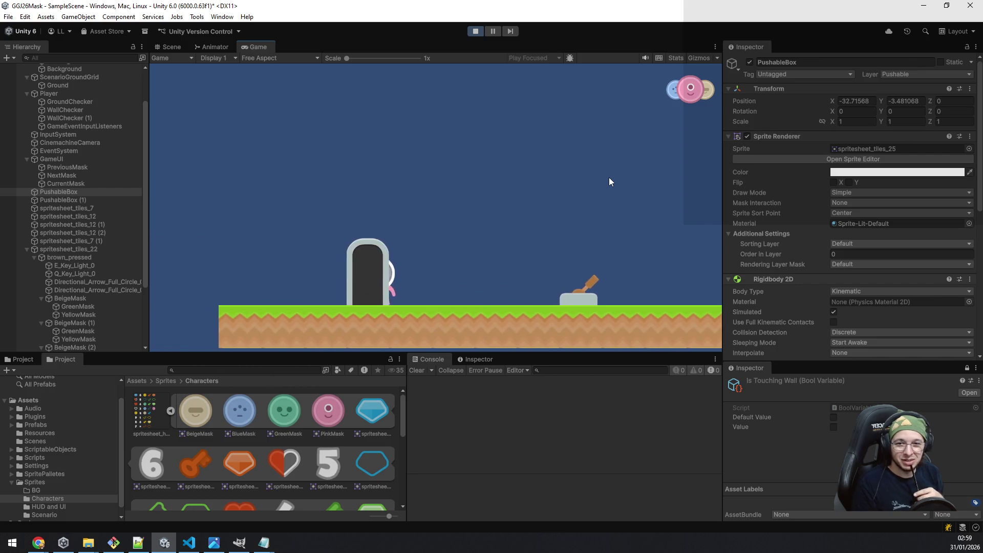
{"action": "key", "text": "Right"}
{"action": "key", "text": "Left"}
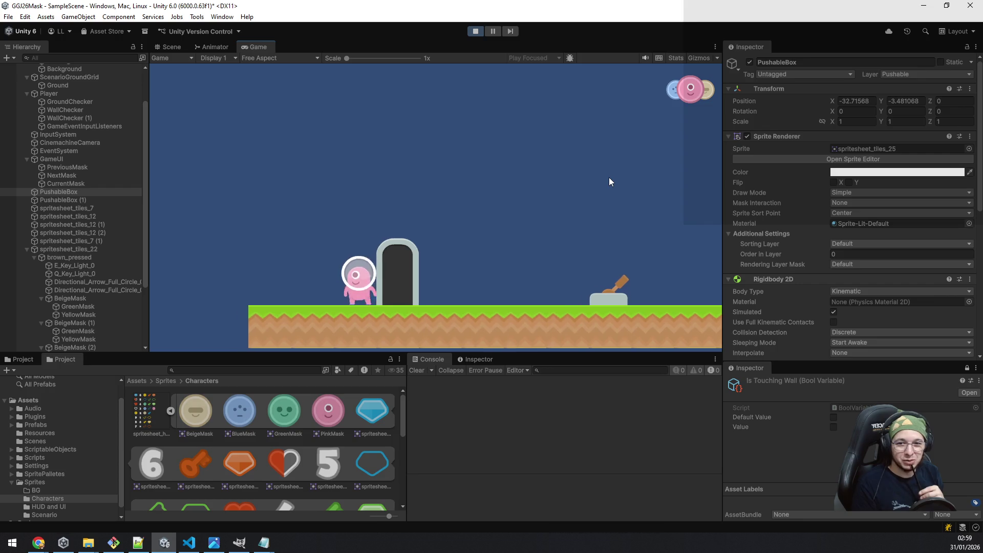
{"action": "key", "text": "Right"}
{"action": "key", "text": "Right"}
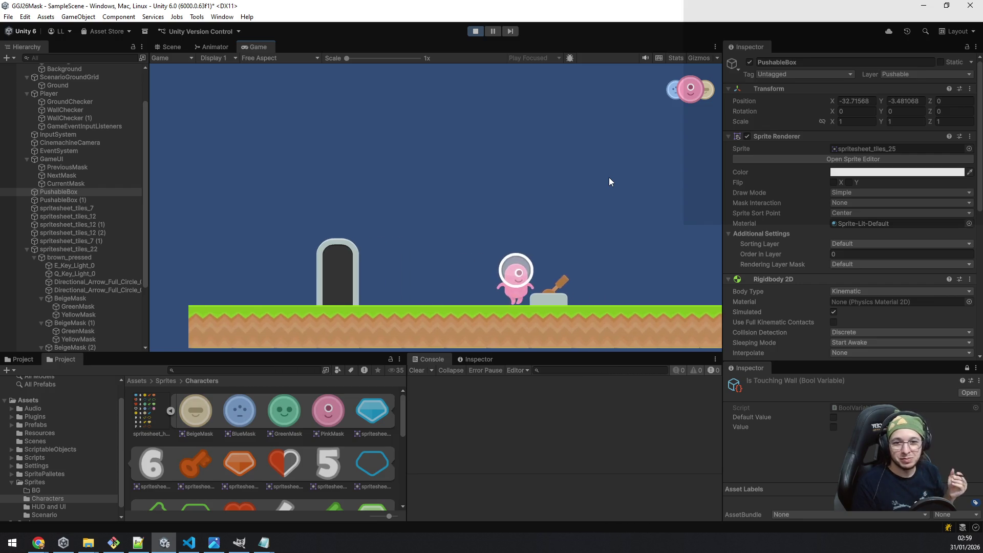
{"action": "key", "text": "Left"}
{"action": "key", "text": "space"}
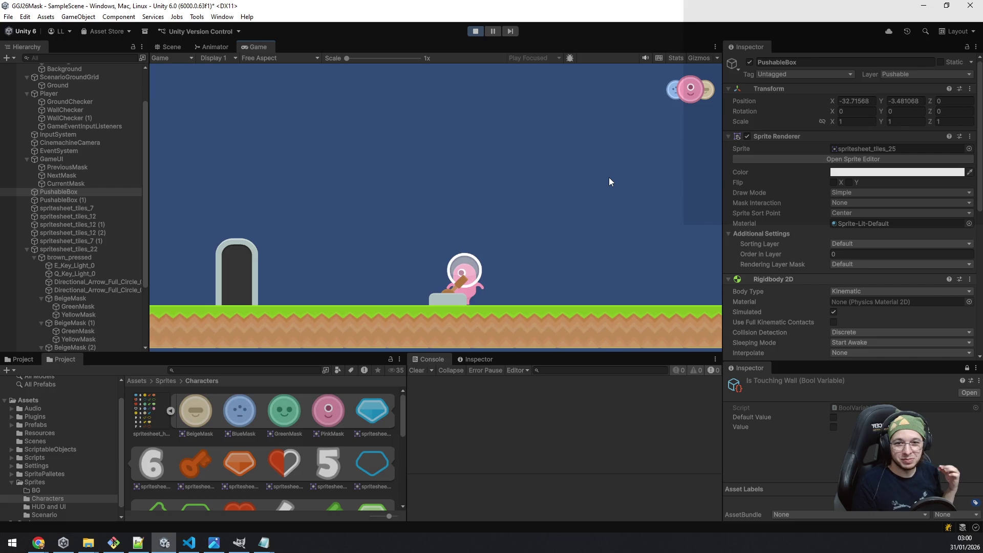
{"action": "key", "text": "Right"}
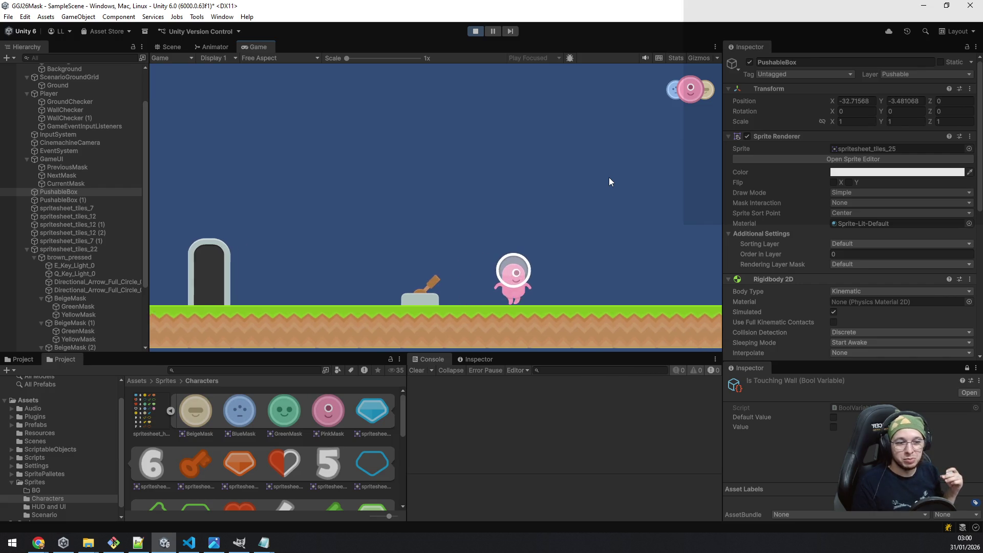
{"action": "key", "text": "Right"}
Cycle the mask twice to reveal the green slope, then climb it to the plateau beside the wall.
{"action": "key", "text": "e"}
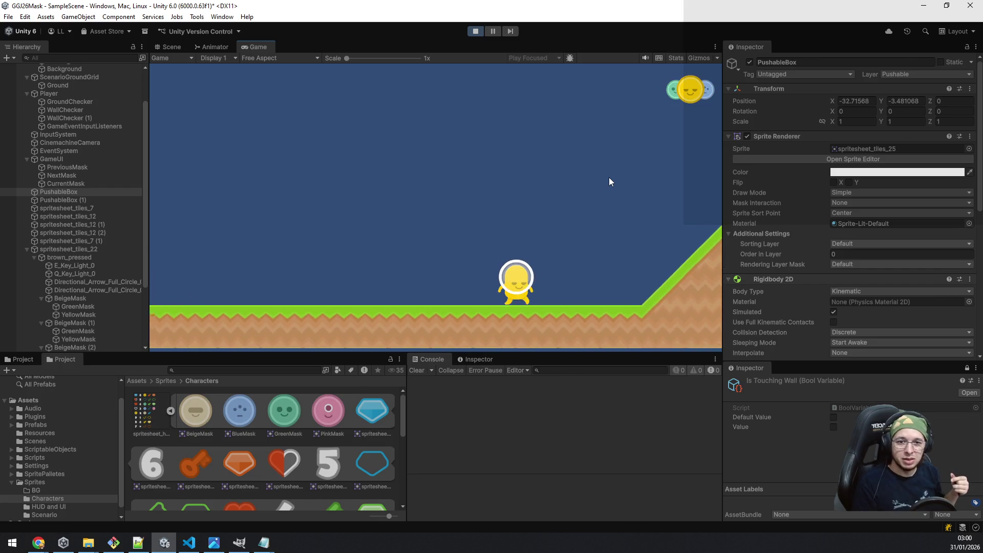
{"action": "key", "text": "e"}
{"action": "key", "text": "e"}
{"action": "key", "text": "e"}
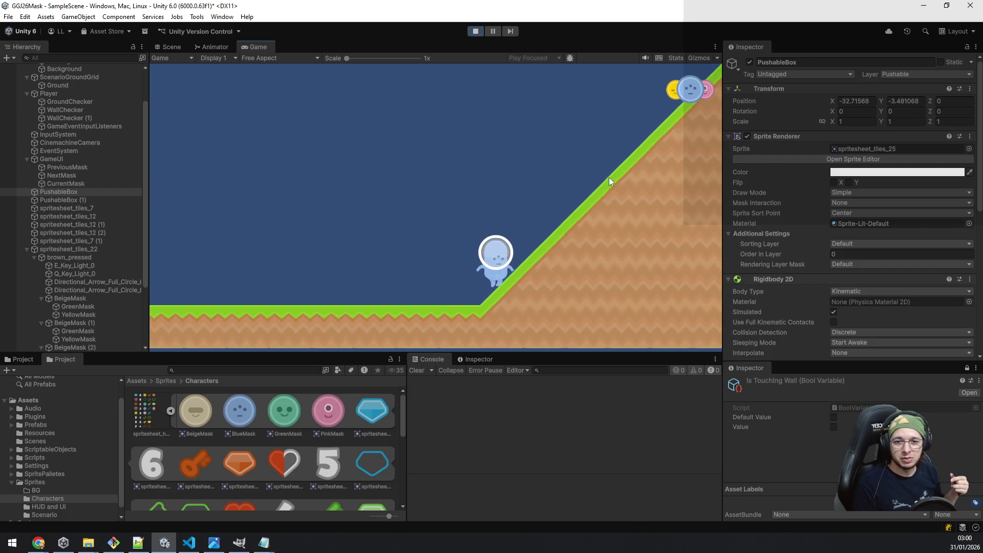
{"action": "key", "text": "d"}
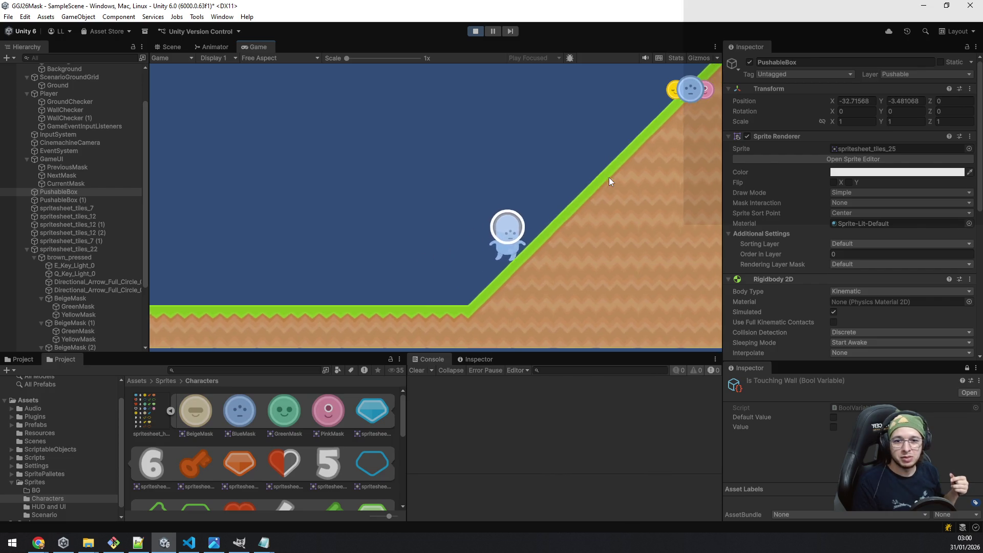
{"action": "key", "text": "d"}
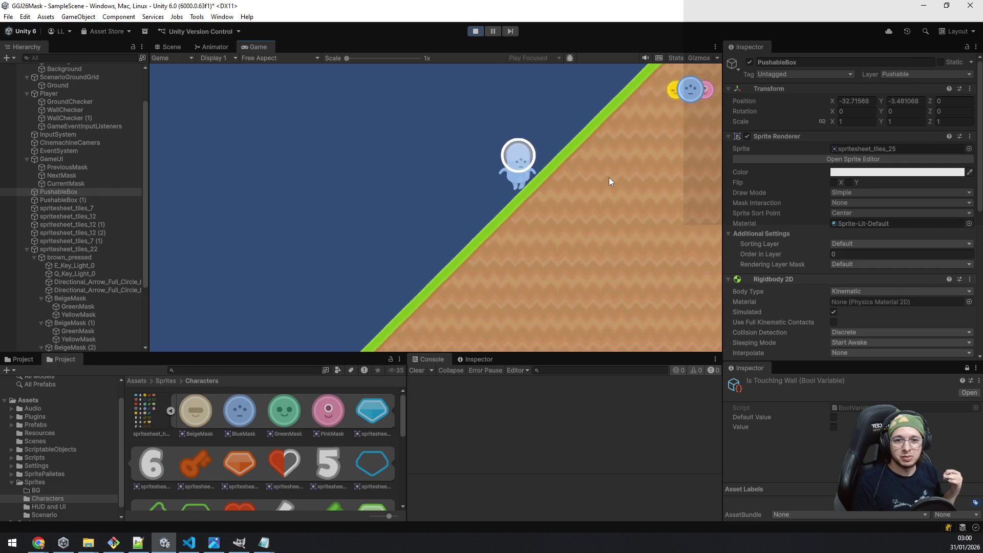
{"action": "key", "text": "d"}
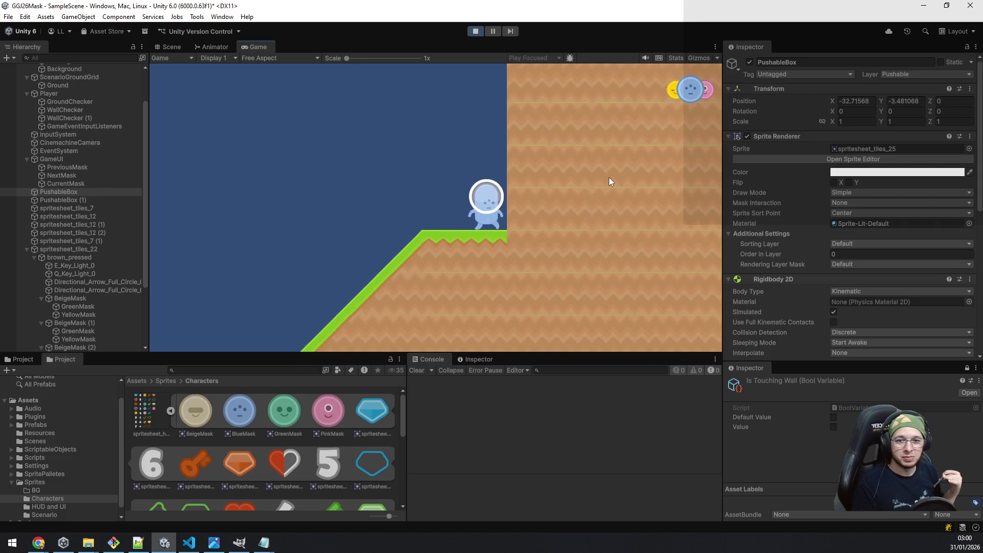
{"action": "key", "text": "space"}
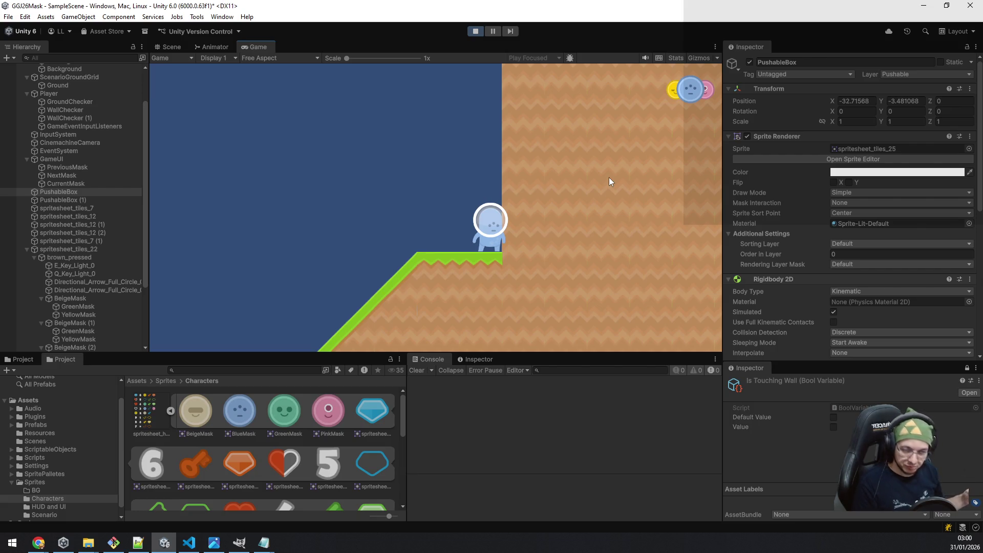
Cycle through the masks with Q/E, including beige and green, while jumping against the wall.
{"action": "key", "text": "e"}
{"action": "key", "text": "e"}
{"action": "key", "text": "e"}
{"action": "key", "text": "space"}
{"action": "key", "text": "q"}
{"action": "key", "text": "e"}
{"action": "key", "text": "e"}
{"action": "key", "text": "q"}
{"action": "key", "text": "e"}
{"action": "key", "text": "e"}
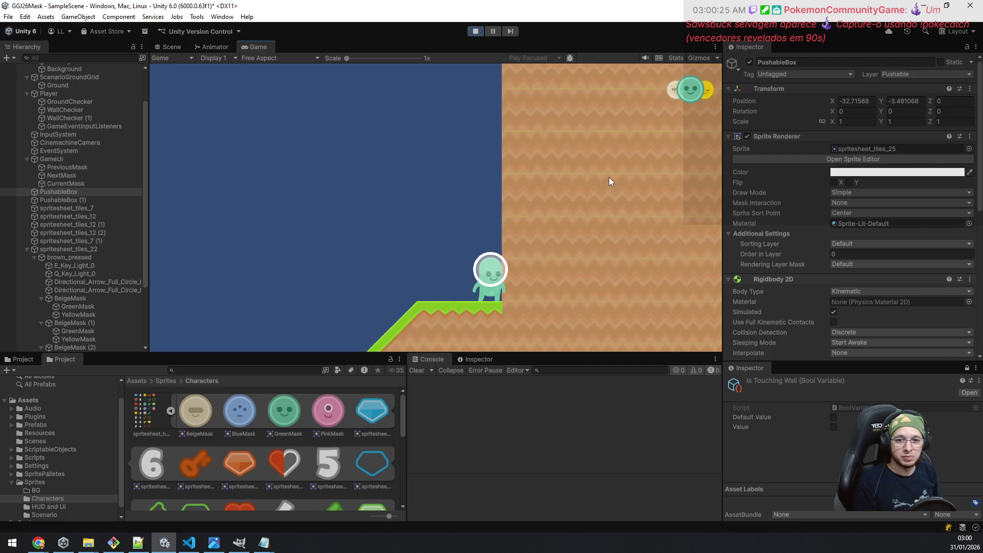
{"action": "key", "text": "space"}
Walk left down the slope back onto the flat ground.
{"action": "key", "text": "a"}
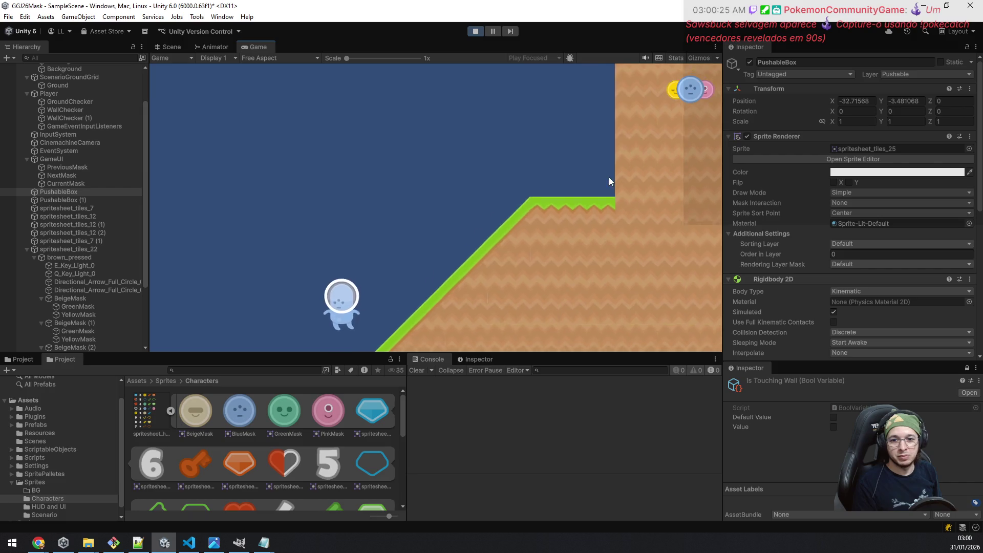
{"action": "key", "text": "a"}
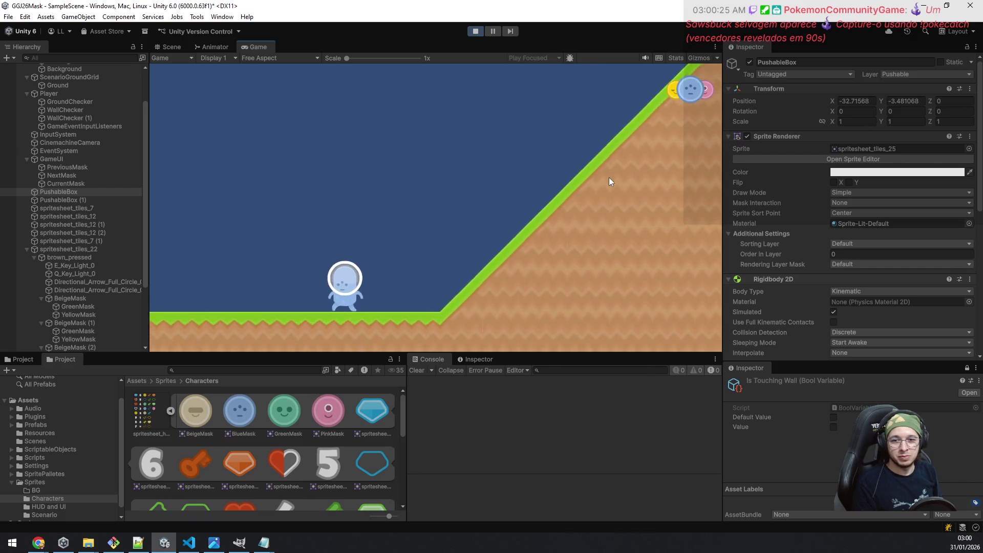
{"action": "key", "text": "a"}
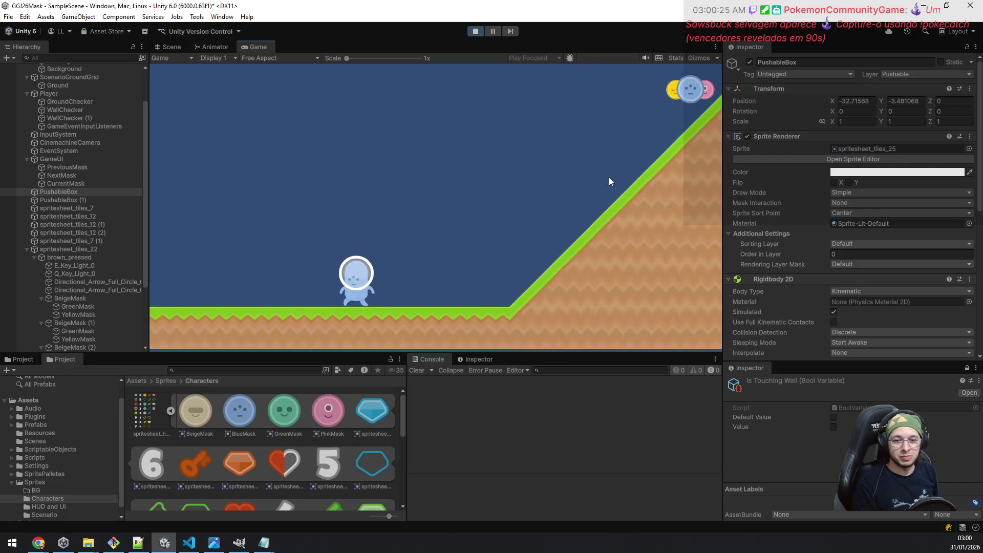